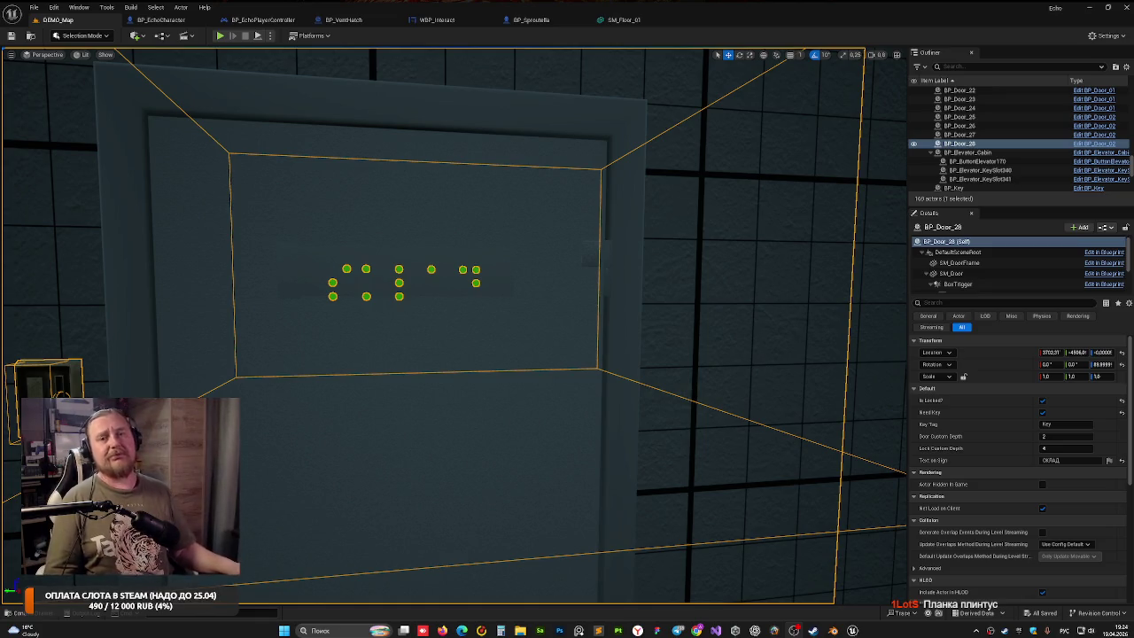
# Alt-drag BP_Door_28 along X to create the duplicate door BP_Door_29
pyautogui.moveTo(359, 276)
pyautogui.mouseDown()
pyautogui.moveTo(359, 301)
pyautogui.moveTo(319, 345)
pyautogui.moveTo(335, 284)
pyautogui.mouseUp()
pyautogui.moveTo(199, 329)
pyautogui.mouseDown()
pyautogui.moveTo(97, 294)
pyautogui.moveTo(124, 284)
pyautogui.moveTo(173, 365)
pyautogui.moveTo(210, 276)
pyautogui.moveTo(339, 359)
pyautogui.mouseUp()
# Rotate BP_Door_29 to face the other way (Z -90) and slide it along X into the wall
pyautogui.press('e')
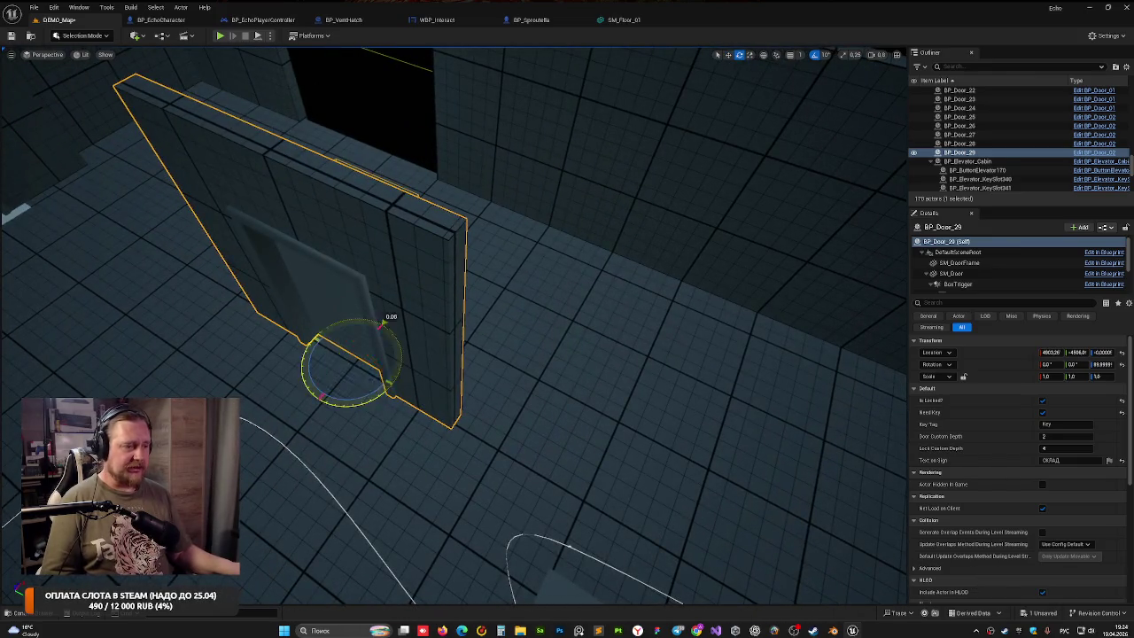
pyautogui.moveTo(381, 390)
pyautogui.mouseDown()
pyautogui.moveTo(393, 413)
pyautogui.moveTo(314, 401)
pyautogui.mouseUp()
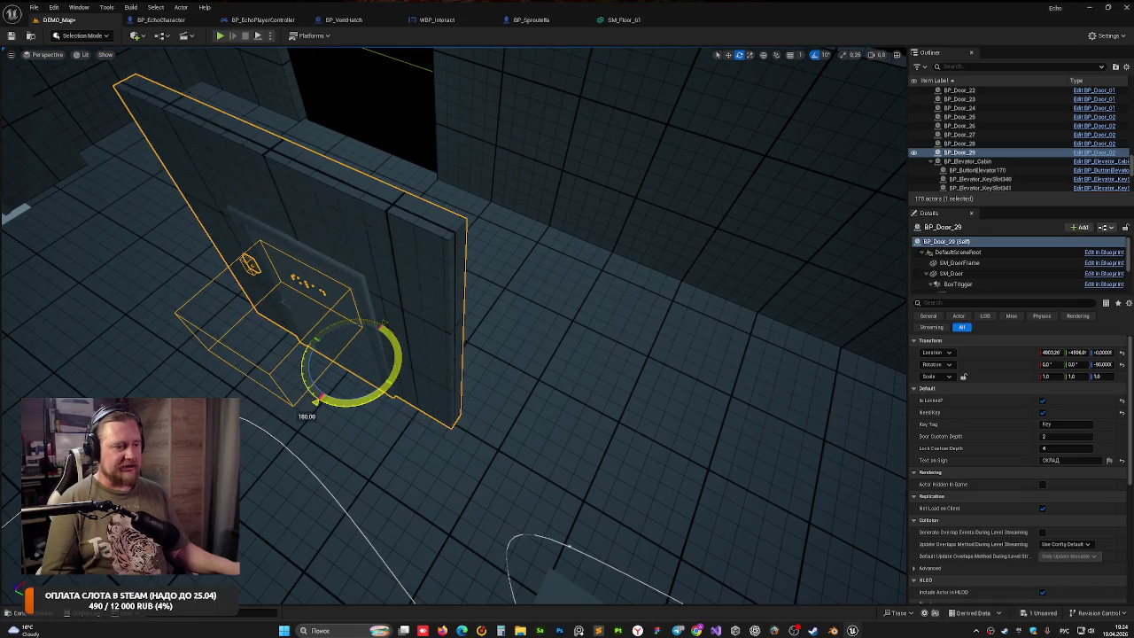
pyautogui.press('w')
pyautogui.moveTo(376, 335); pyautogui.dragTo(435, 265)
pyautogui.press('f')
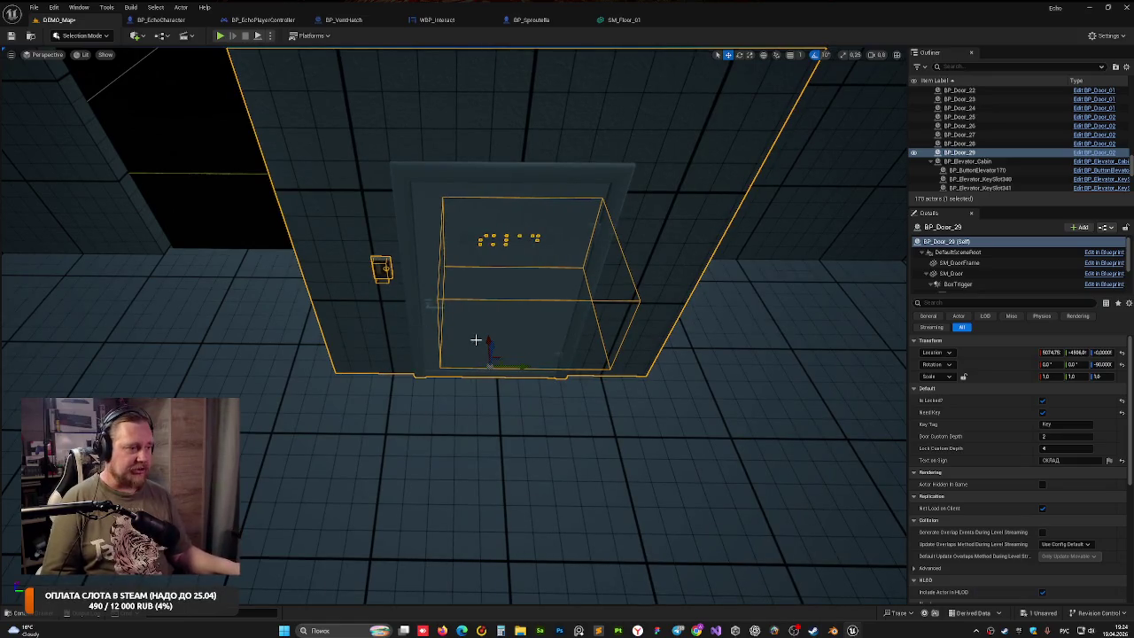
pyautogui.moveTo(488, 338)
pyautogui.mouseDown()
pyautogui.moveTo(480, 230)
pyautogui.moveTo(354, 261)
pyautogui.moveTo(316, 239)
pyautogui.mouseUp()
# Nudge BP_Door_29 along Y in small steps until it sits flush in its wall opening
pyautogui.moveTo(767, 141); pyautogui.dragTo(735, 153)
pyautogui.moveTo(523, 257); pyautogui.dragTo(523, 256)
pyautogui.moveTo(612, 253); pyautogui.dragTo(612, 253)
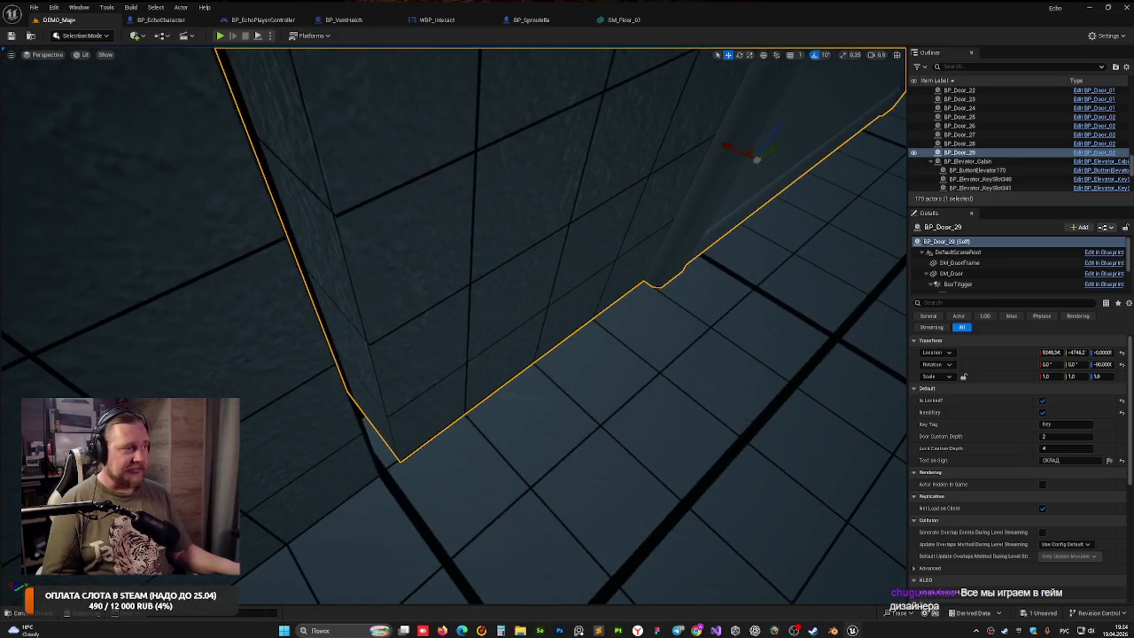
pyautogui.moveTo(772, 149); pyautogui.dragTo(759, 147)
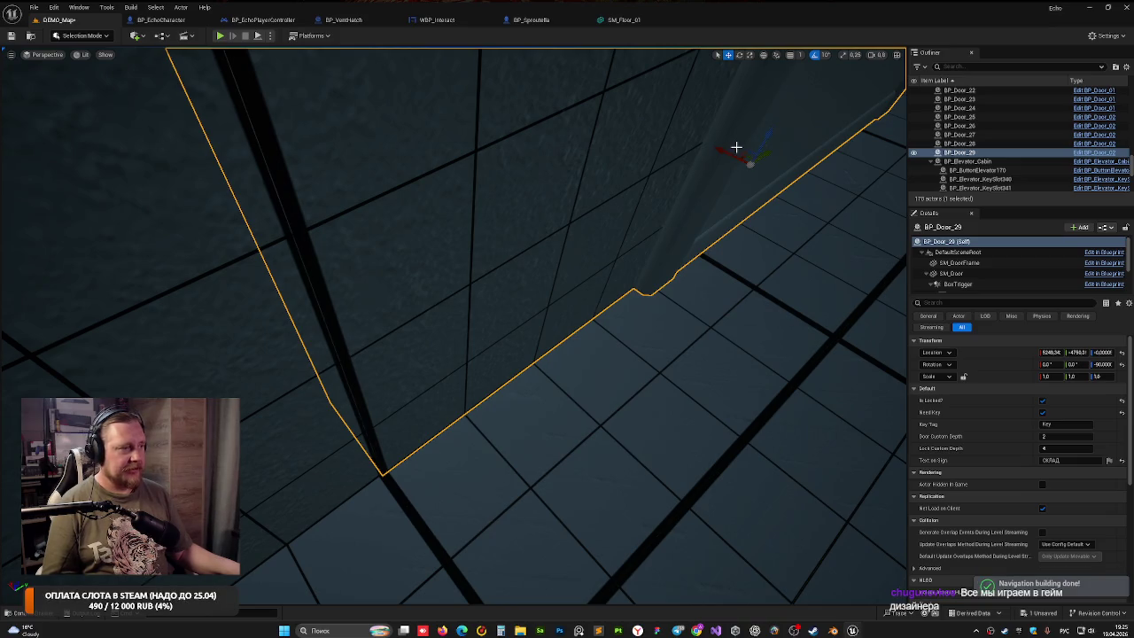
pyautogui.press('f')
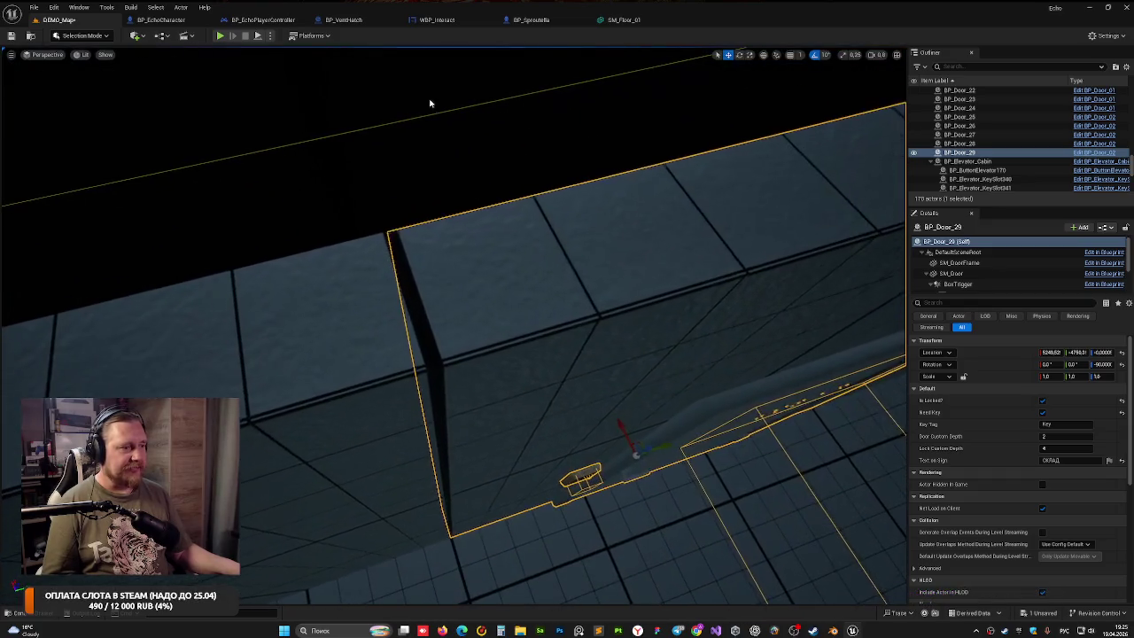
pyautogui.click(430, 104)
pyautogui.moveTo(431, 104)
pyautogui.mouseDown()
pyautogui.moveTo(390, 142)
pyautogui.moveTo(325, 172)
pyautogui.mouseUp()
pyautogui.click(324, 172)
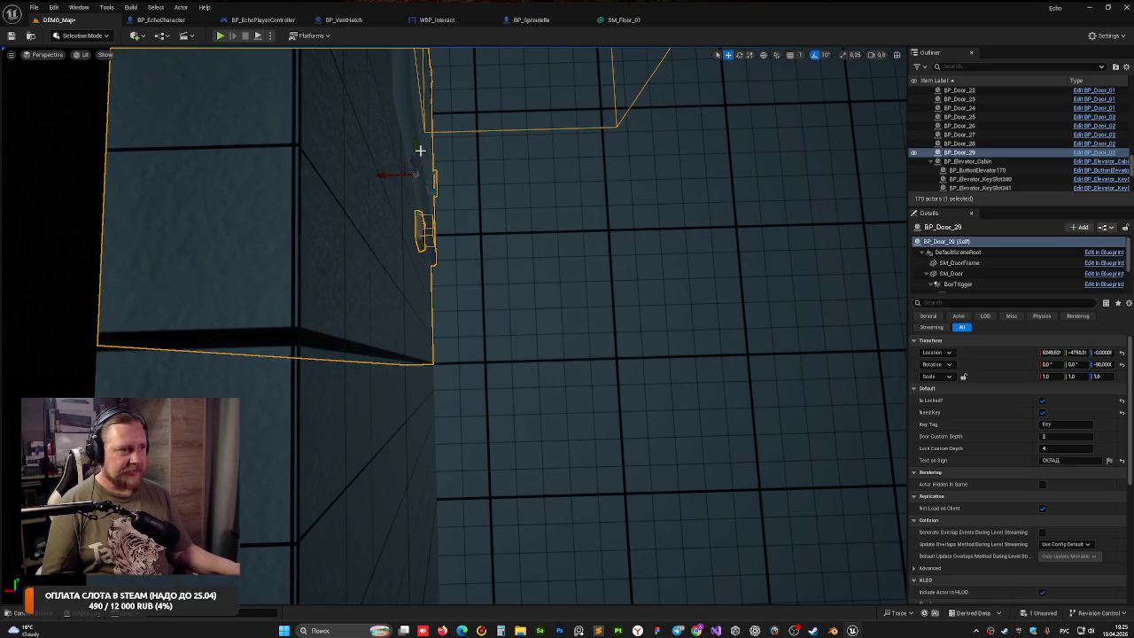
pyautogui.moveTo(417, 147); pyautogui.dragTo(420, 145)
pyautogui.moveTo(95, 182); pyautogui.dragTo(95, 182)
# Select BP_Door_29 to inspect its properties in the Details panel
pyautogui.click(631, 333)
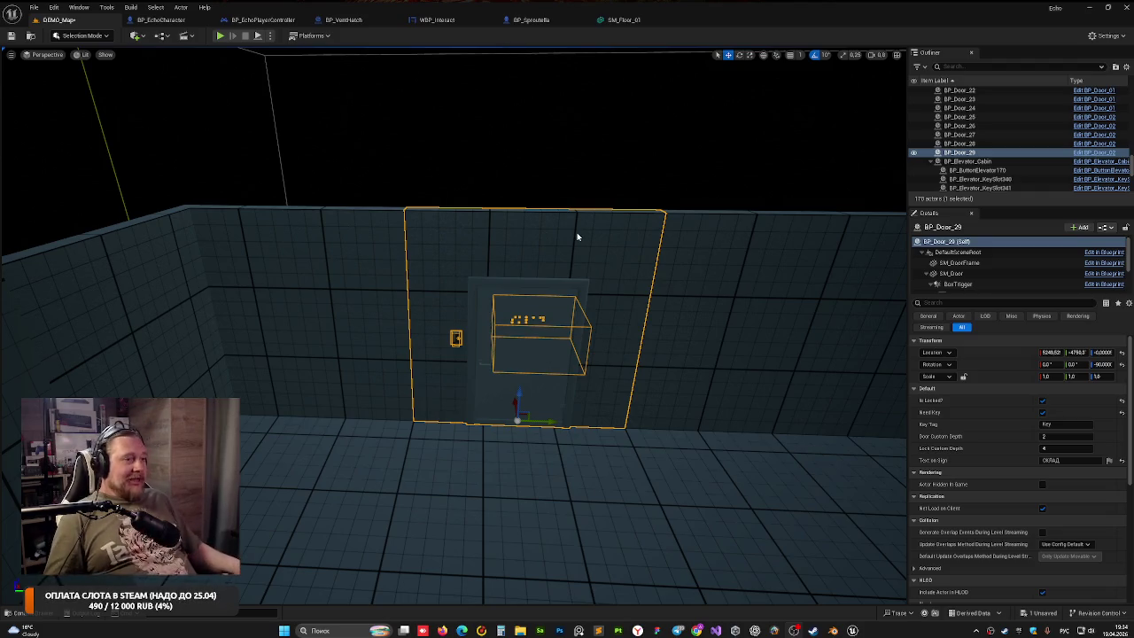
# Delete the stray door frame SM_Door_Frame_01 and the square panel behind it
pyautogui.click(523, 180)
pyautogui.moveTo(441, 236)
pyautogui.mouseDown()
pyautogui.moveTo(719, 236)
pyautogui.moveTo(691, 275)
pyautogui.moveTo(443, 233)
pyautogui.moveTo(494, 324)
pyautogui.mouseUp()
pyautogui.click(494, 320)
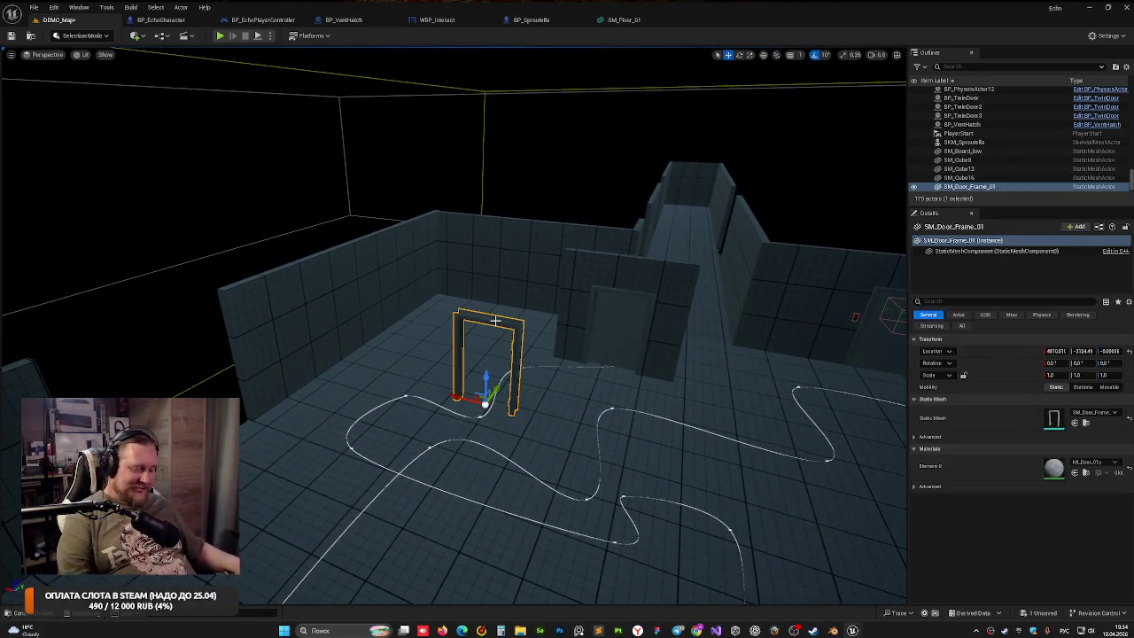
pyautogui.press('Delete')
pyautogui.click(613, 284)
pyautogui.press('Delete')
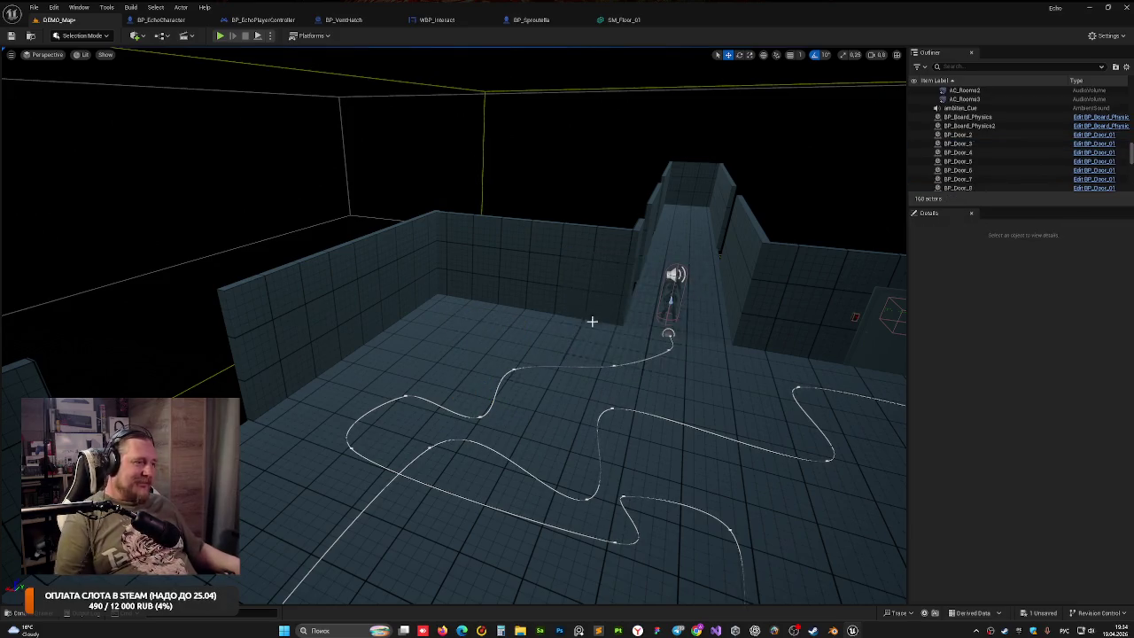
# Alt-drag a test copy of BP_Door_29 into the neighbouring opening, then delete the copy BP_Door_30
pyautogui.moveTo(216, 204)
pyautogui.mouseDown()
pyautogui.moveTo(216, 172)
pyautogui.moveTo(354, 268)
pyautogui.mouseUp()
pyautogui.click(357, 270)
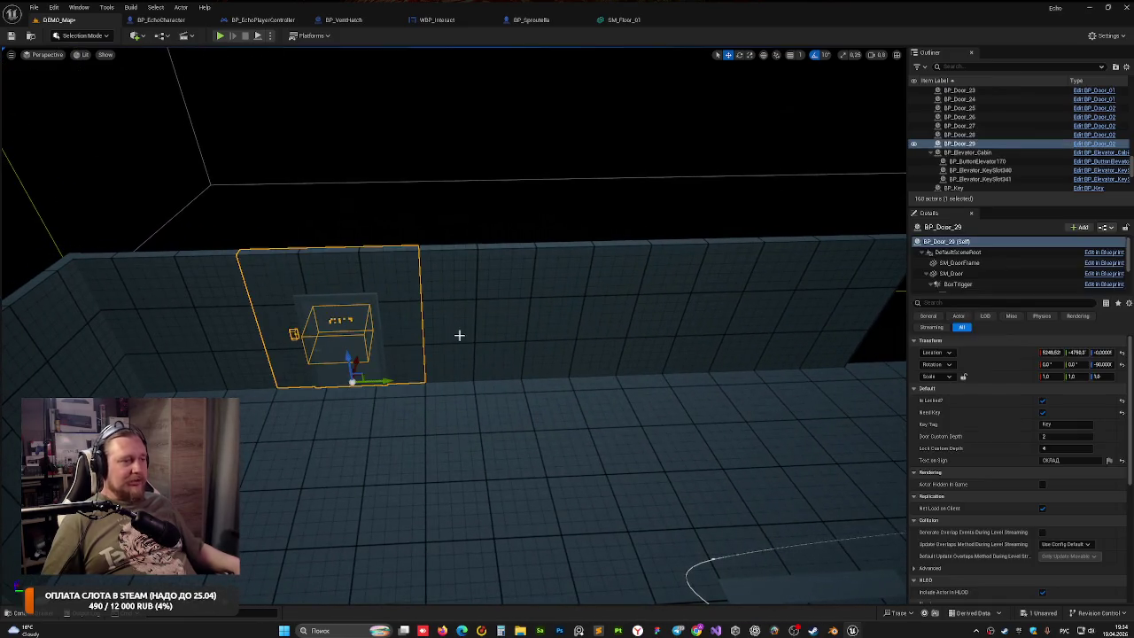
pyautogui.moveTo(458, 335); pyautogui.dragTo(459, 363)
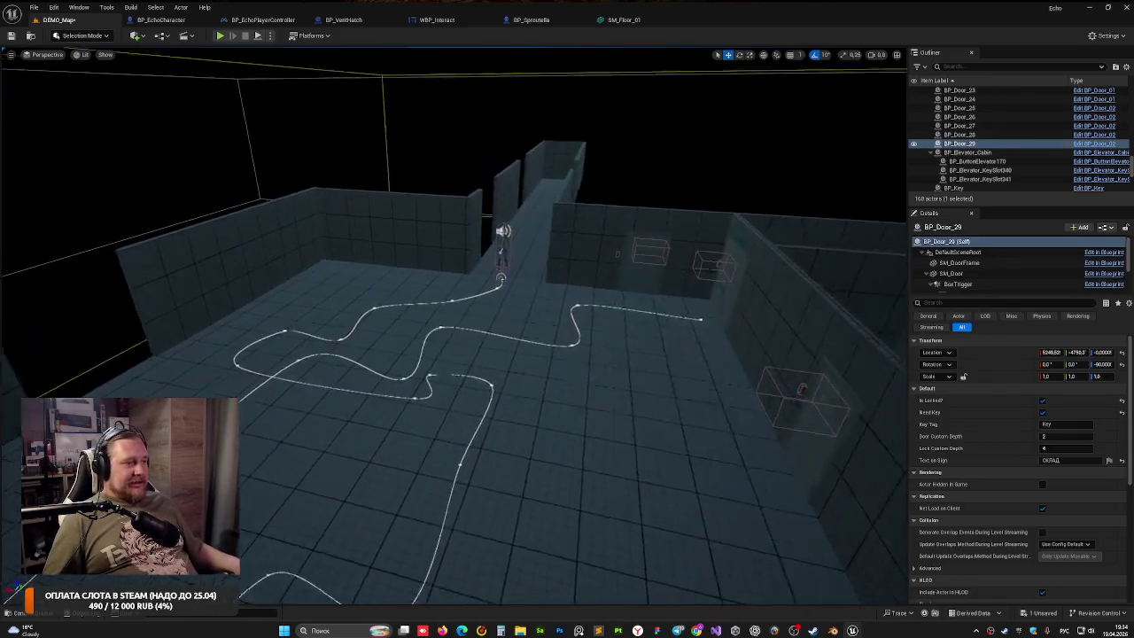
pyautogui.press('f')
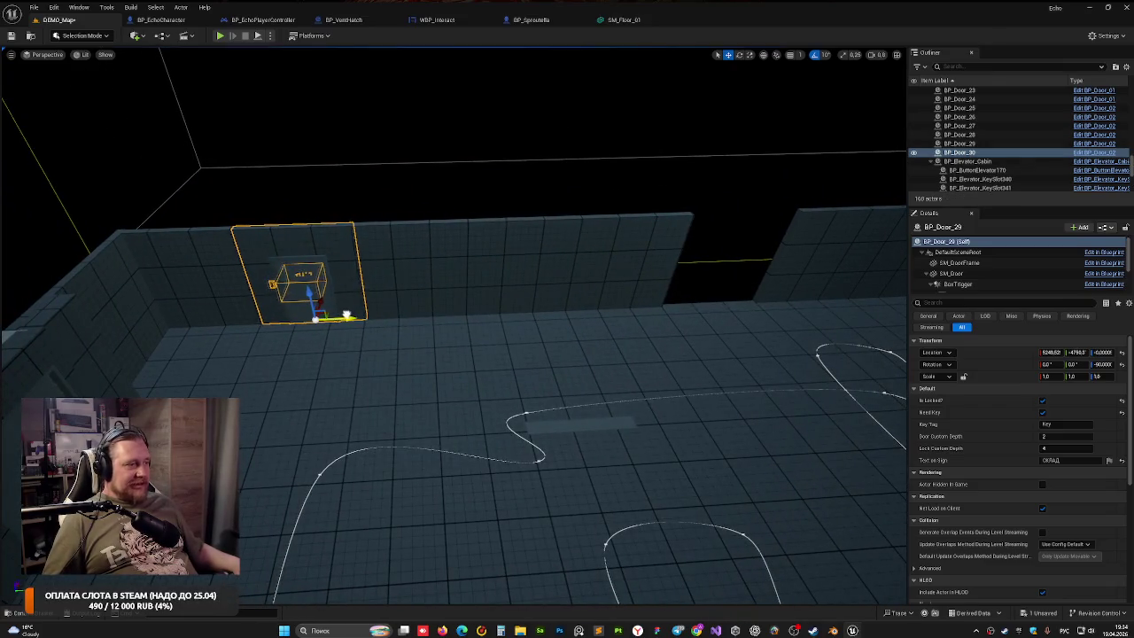
pyautogui.moveTo(347, 317); pyautogui.dragTo(664, 326)
pyautogui.press('f')
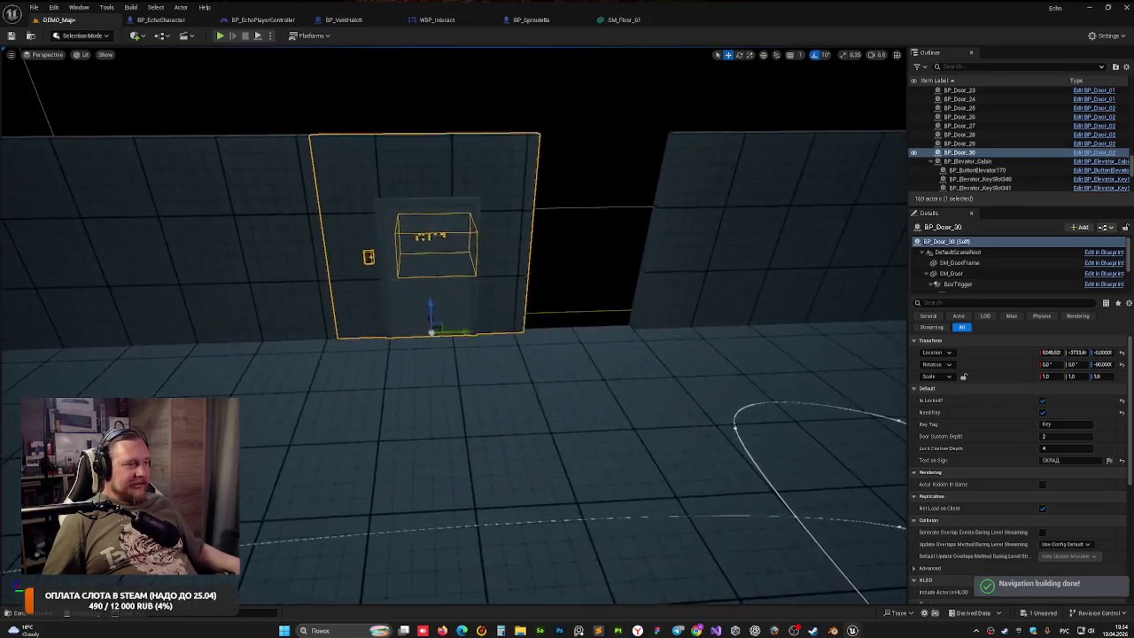
pyautogui.scroll(-3, 587, 322)
pyautogui.moveTo(560, 333); pyautogui.dragTo(560, 354)
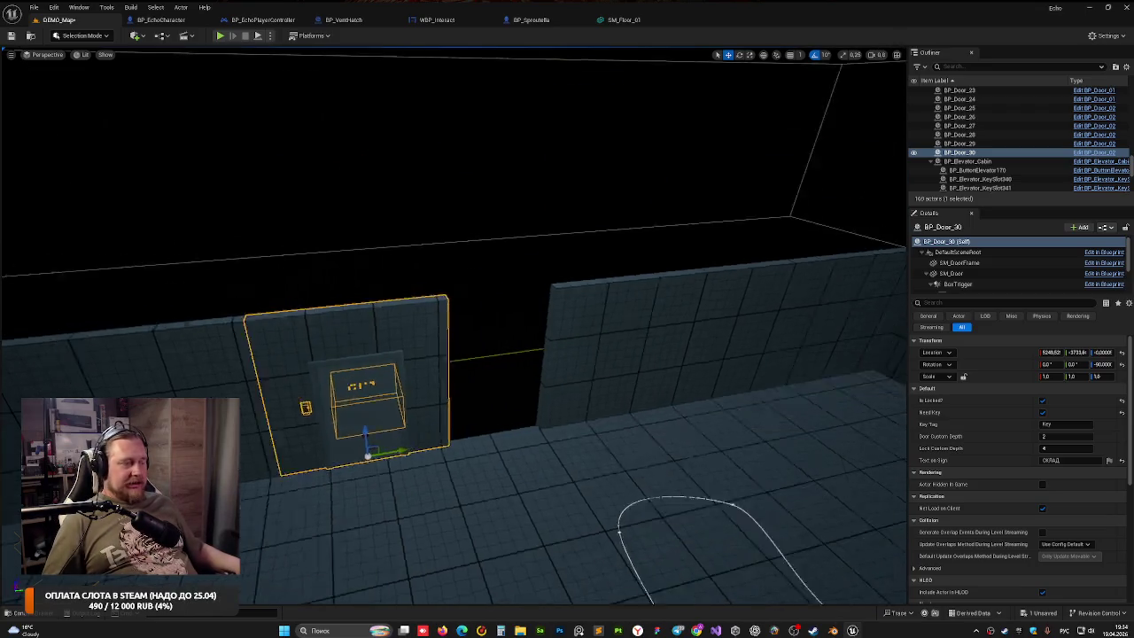
pyautogui.moveTo(438, 322)
pyautogui.mouseDown()
pyautogui.moveTo(408, 322)
pyautogui.moveTo(452, 322)
pyautogui.moveTo(438, 322)
pyautogui.mouseUp()
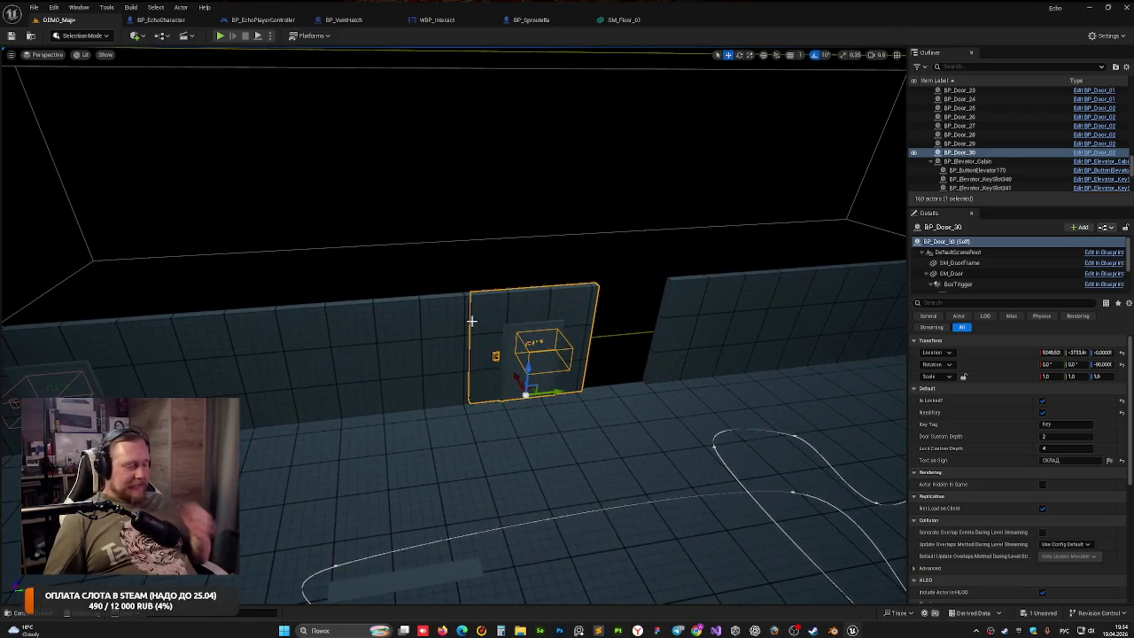
pyautogui.press('Delete')
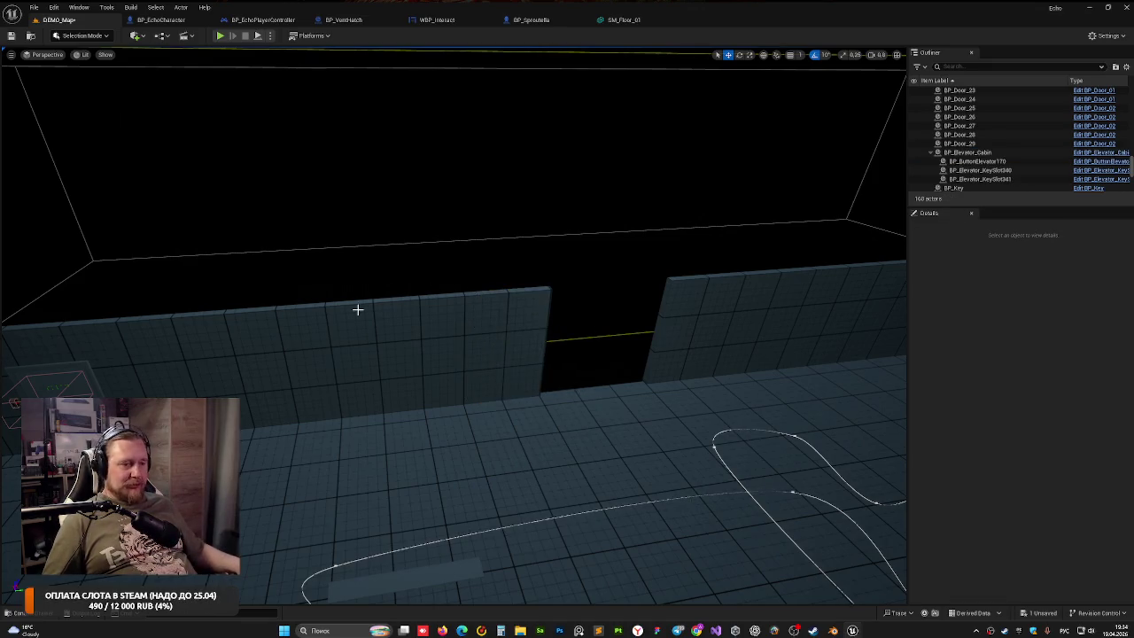
# Check BP_Door_29's Text on Sign value in Details, then deselect the door
pyautogui.moveTo(357, 309); pyautogui.dragTo(443, 309)
pyautogui.click(328, 296)
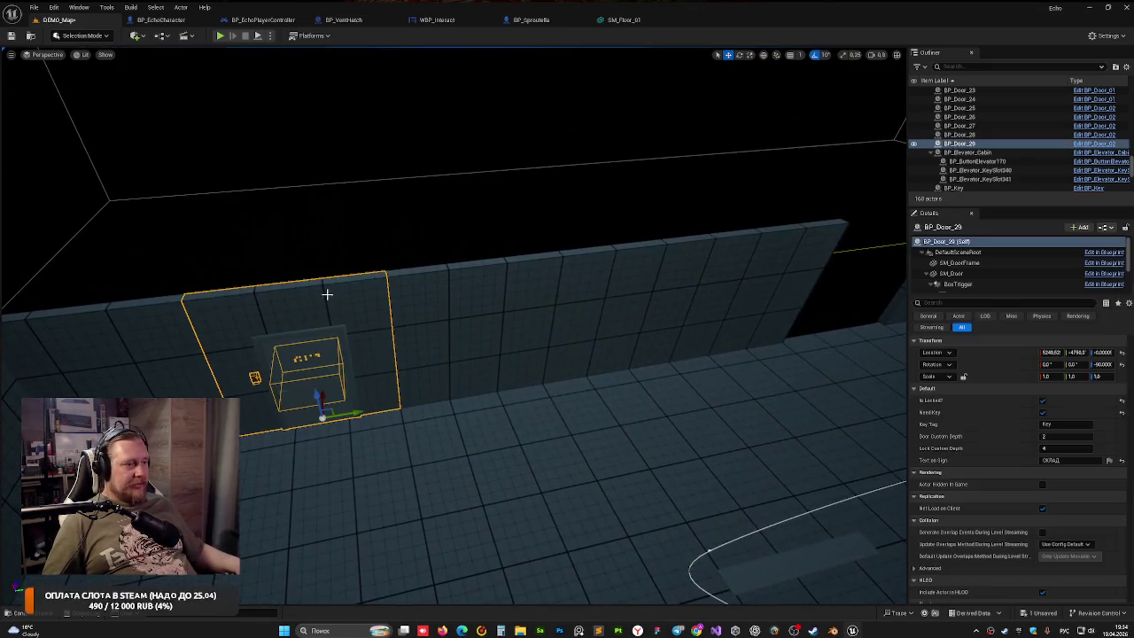
pyautogui.click(1054, 460)
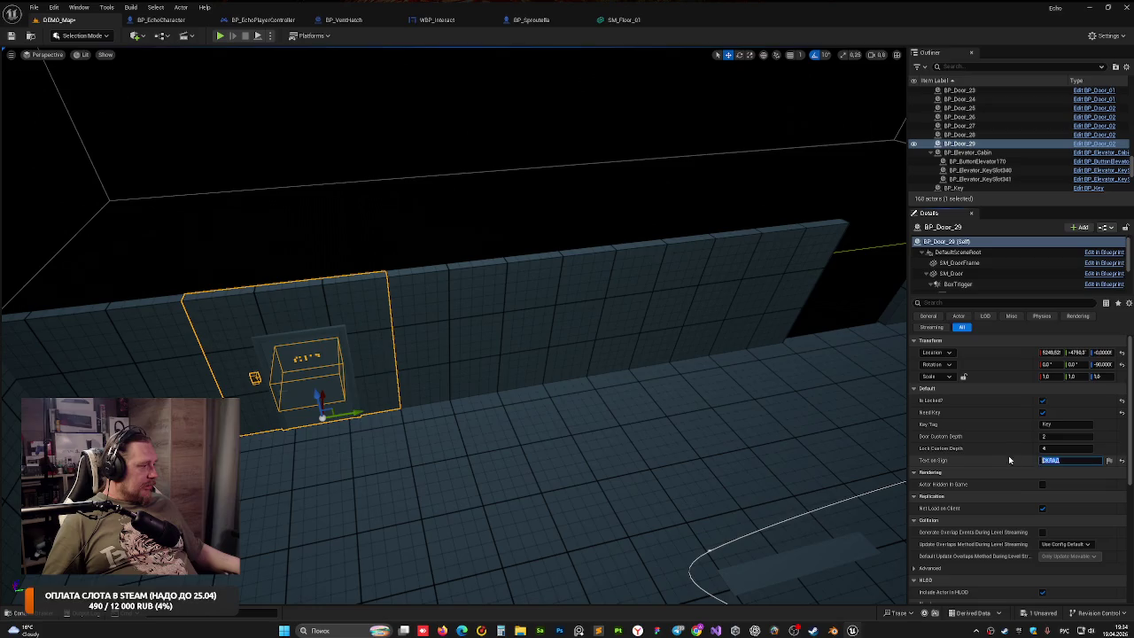
pyautogui.click(445, 215)
pyautogui.moveTo(493, 223); pyautogui.dragTo(460, 186)
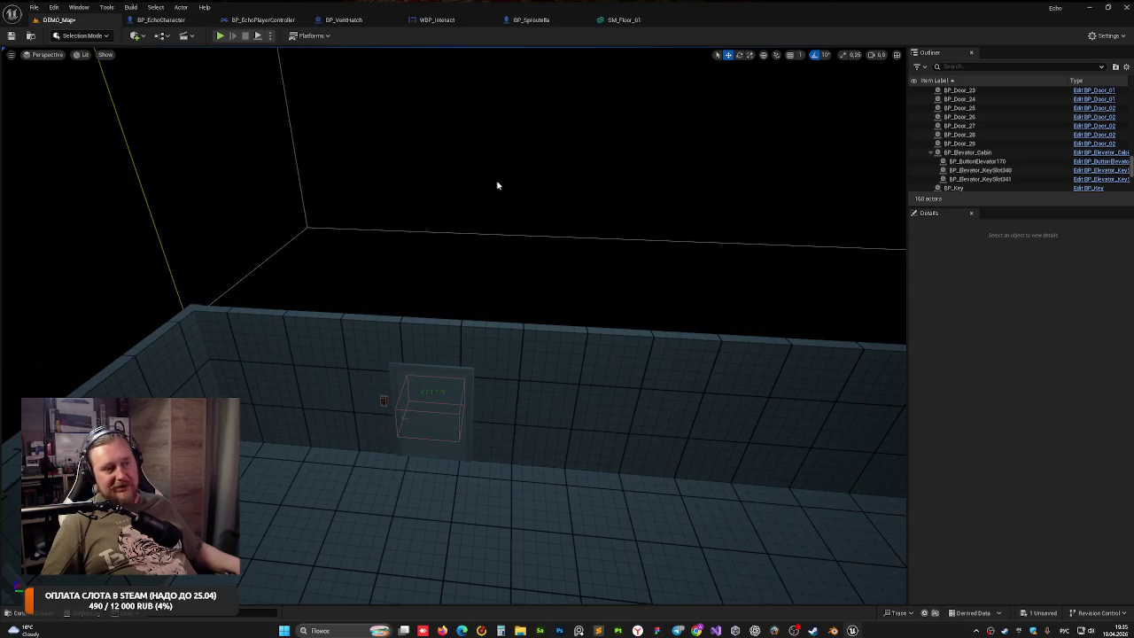
pyautogui.moveTo(497, 185)
pyautogui.mouseDown()
pyautogui.moveTo(395, 174)
pyautogui.moveTo(461, 212)
pyautogui.moveTo(450, 162)
pyautogui.mouseUp()
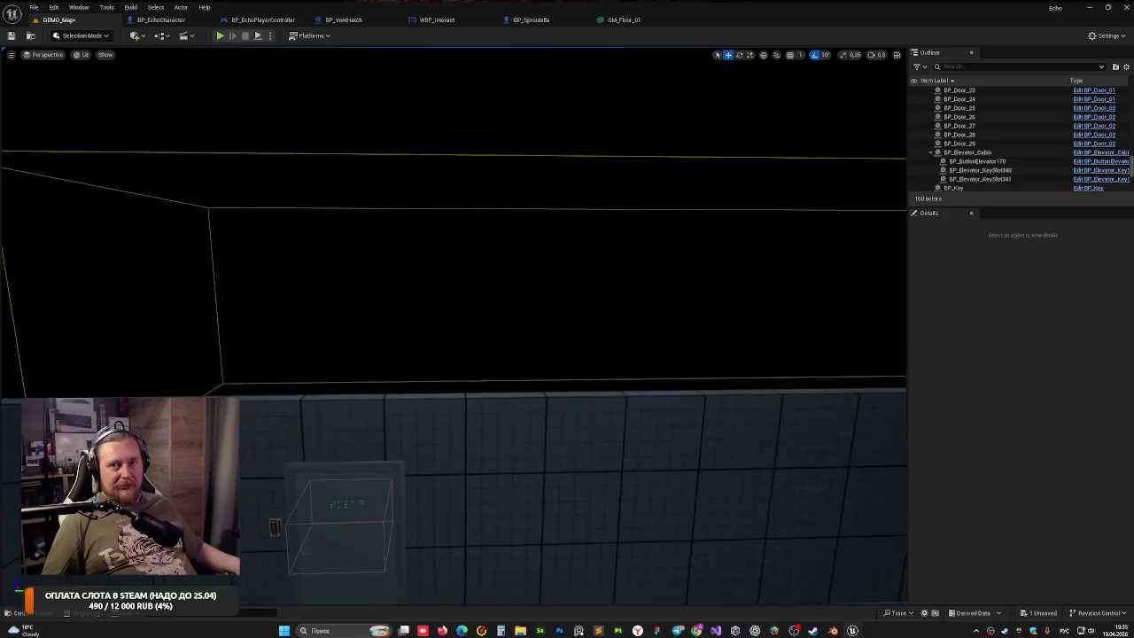
pyautogui.moveTo(414, 202)
pyautogui.mouseDown()
pyautogui.moveTo(415, 234)
pyautogui.moveTo(413, 209)
pyautogui.moveTo(439, 211)
pyautogui.moveTo(413, 214)
pyautogui.moveTo(385, 193)
pyautogui.mouseUp()
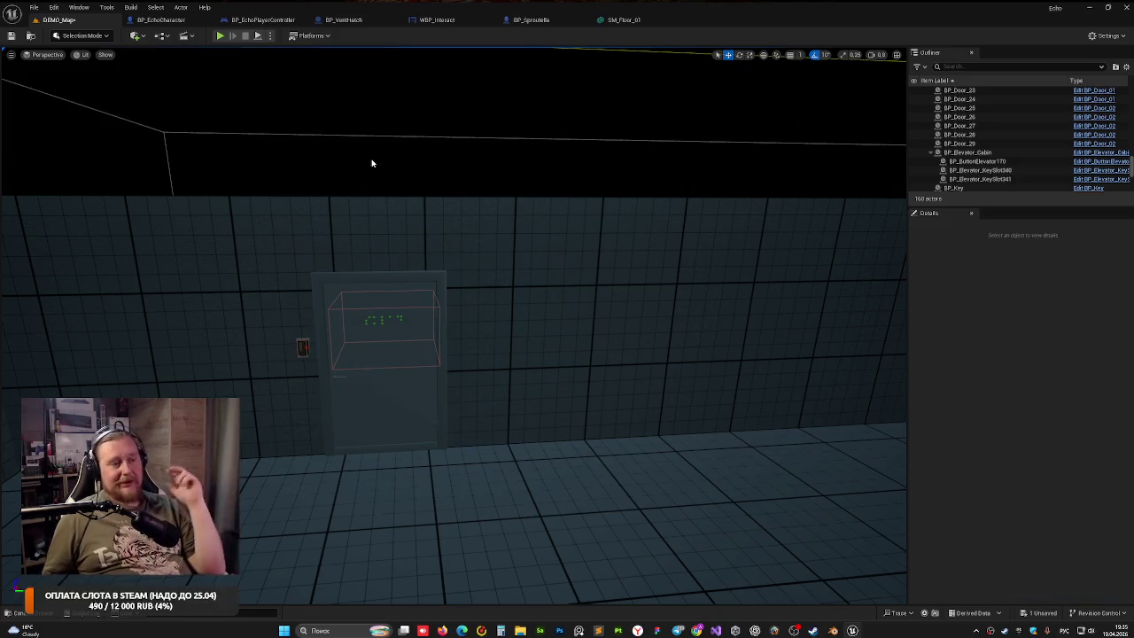
# Set BP_Door_29's Text on Sign to ПРЕПАРАТОРСКАЯ while viewing its braille sign up close
pyautogui.click(400, 236)
pyautogui.press('f')
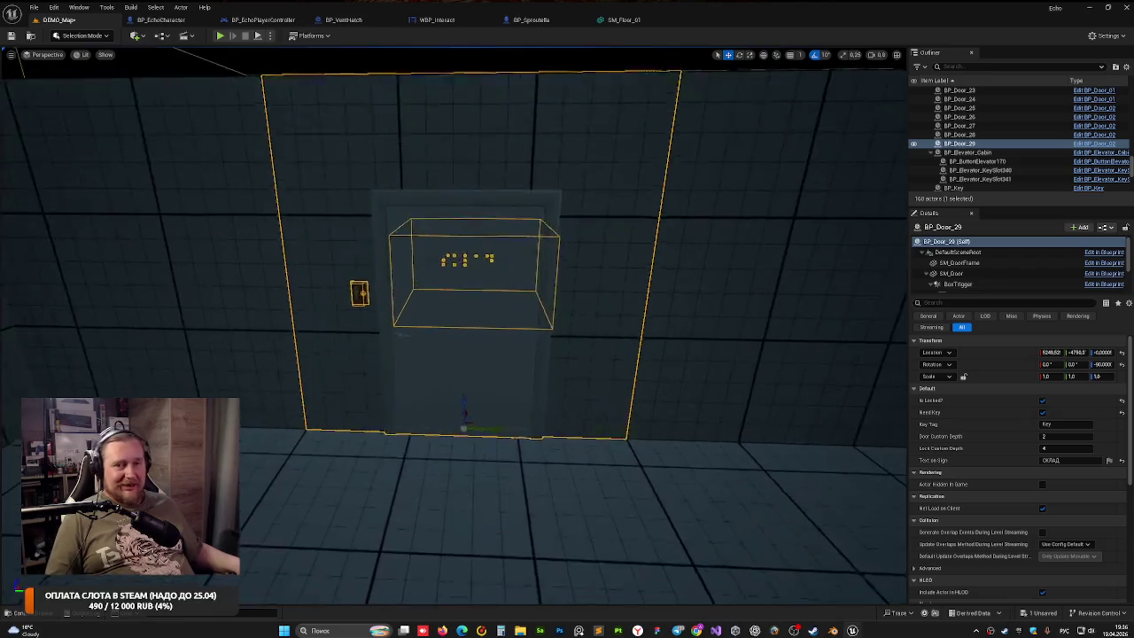
pyautogui.scroll(3, 452, 337)
pyautogui.moveTo(451, 337)
pyautogui.mouseDown()
pyautogui.moveTo(452, 372)
pyautogui.moveTo(529, 253)
pyautogui.mouseUp()
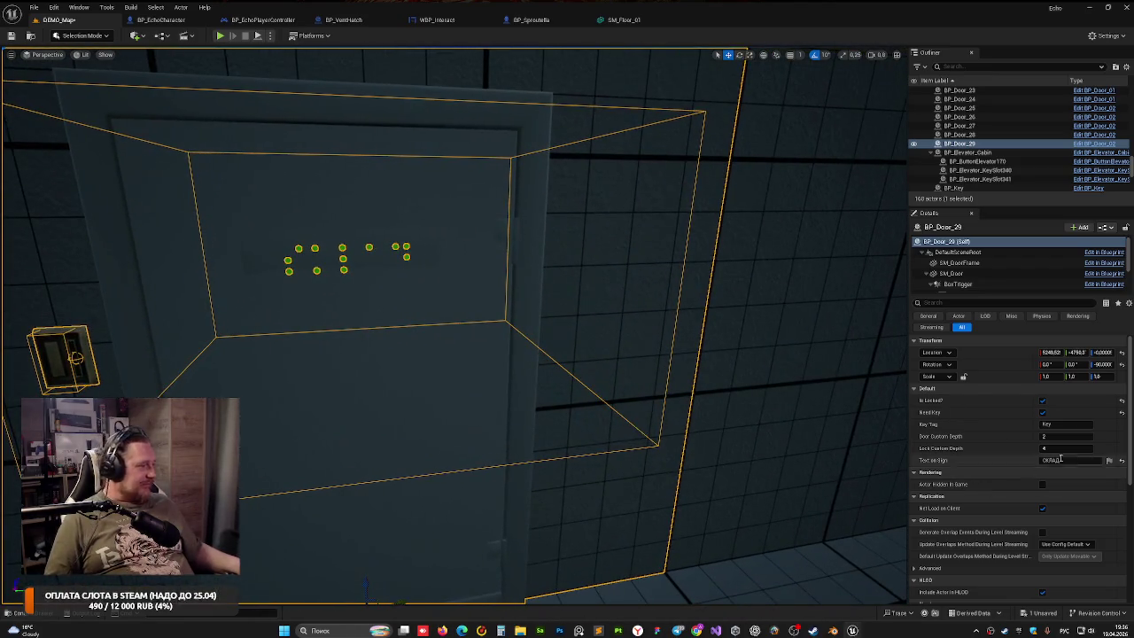
pyautogui.click(1067, 459)
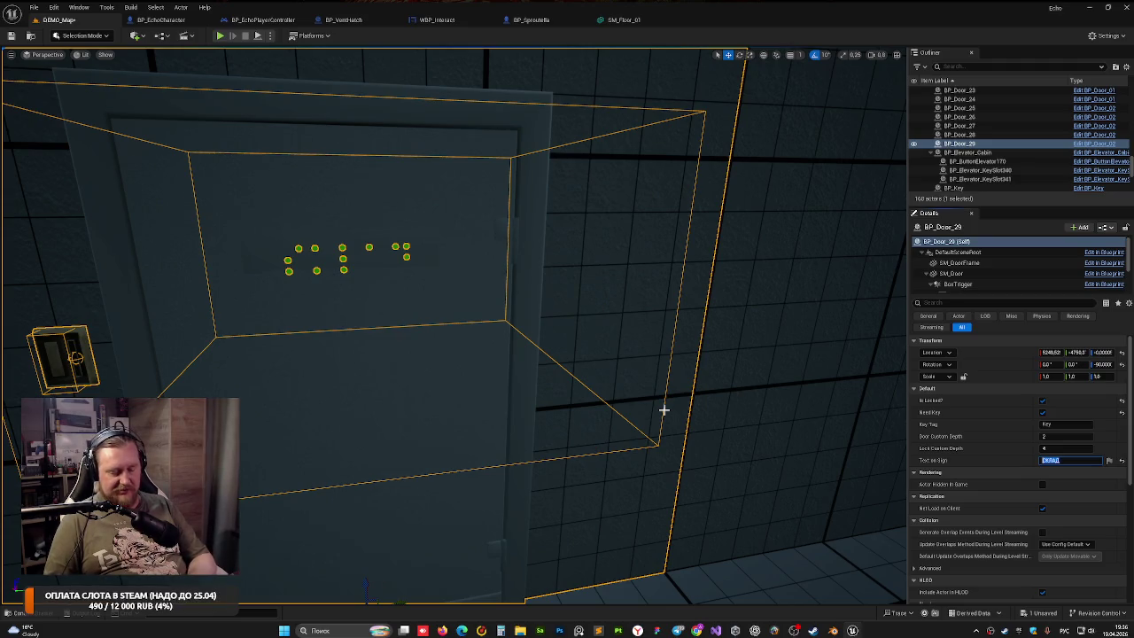
pyautogui.write('ПРЕПАРАТ')
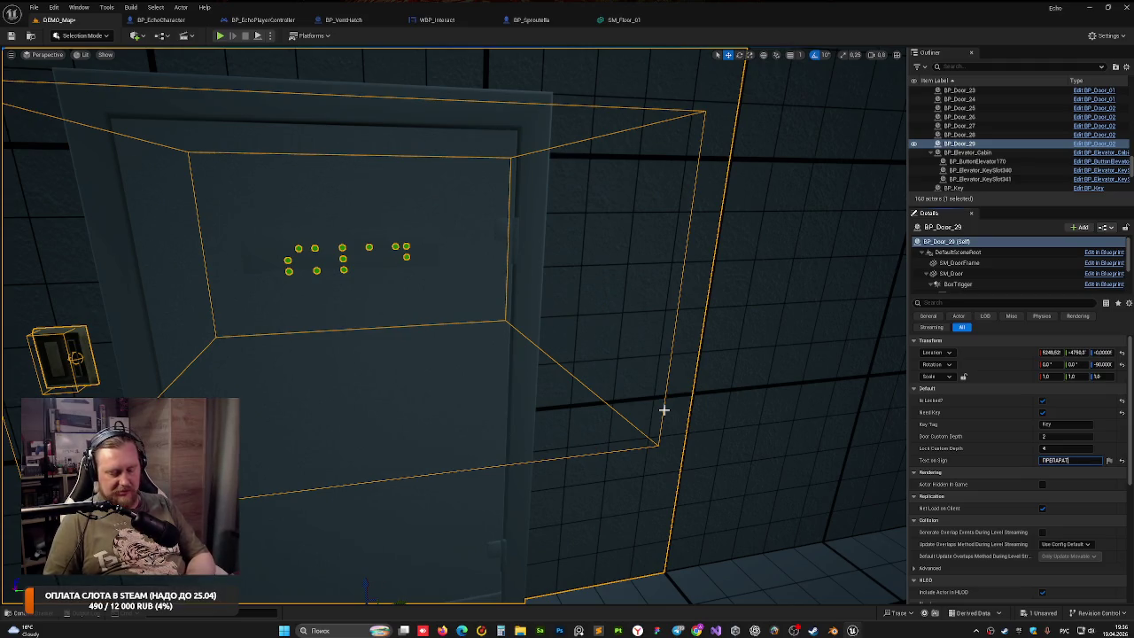
pyautogui.write('ОРСКАЯ')
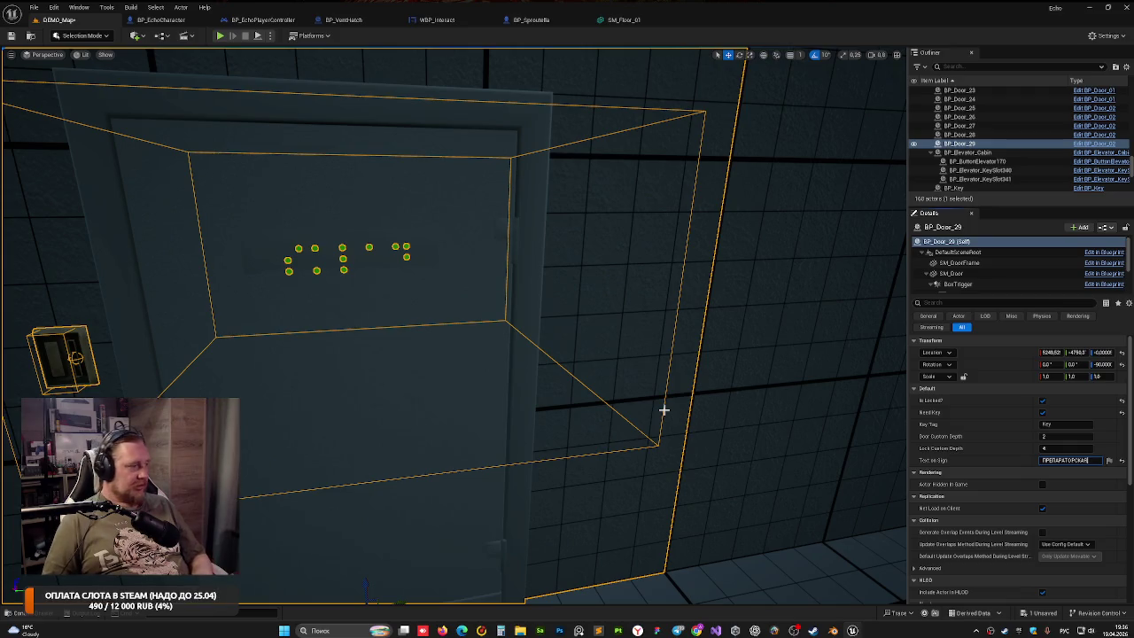
pyautogui.press('Return')
# Playtest the level twice to check the ПРЕПАРАТОРСКАЯ sign on the door
pyautogui.press('f')
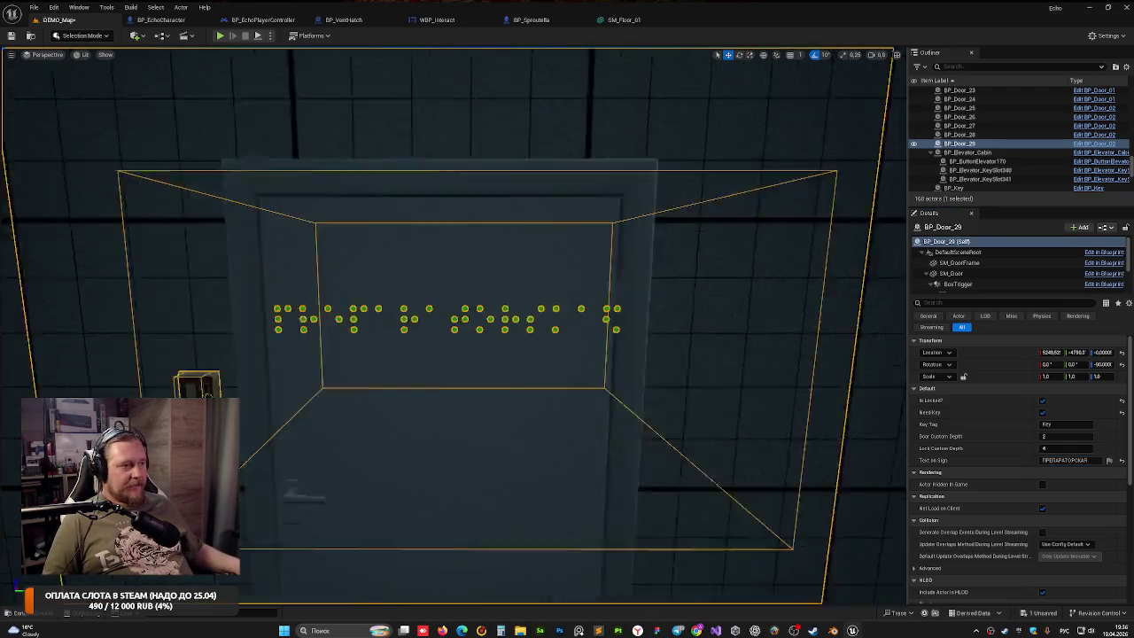
pyautogui.click(220, 36)
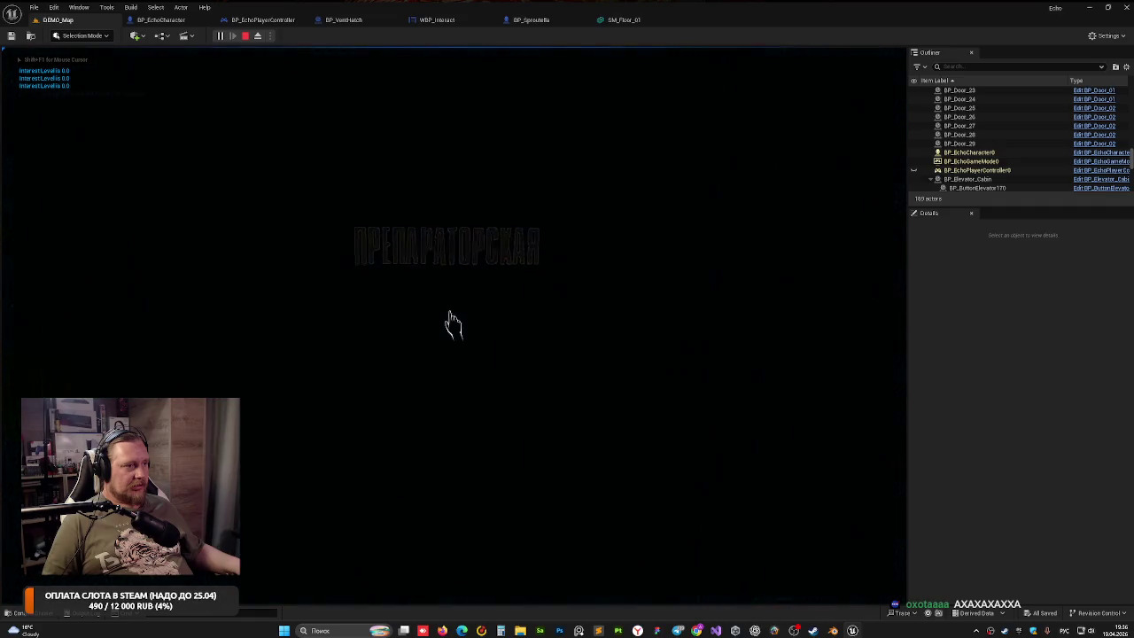
pyautogui.press('Escape')
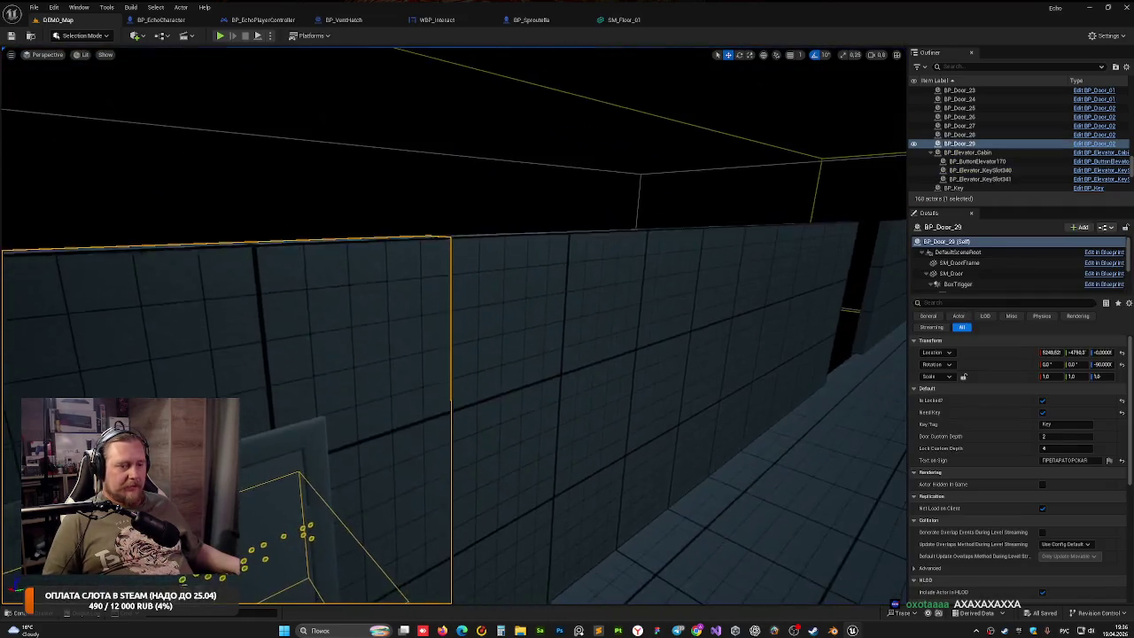
pyautogui.press('Escape')
pyautogui.press('w')
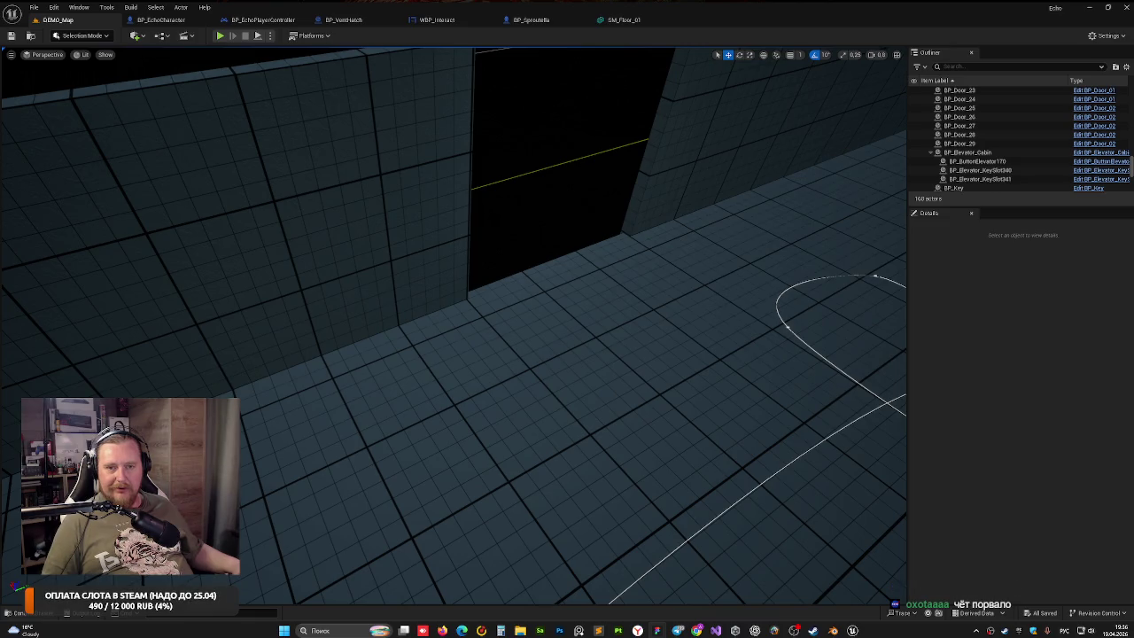
pyautogui.moveTo(501, 275); pyautogui.dragTo(504, 269)
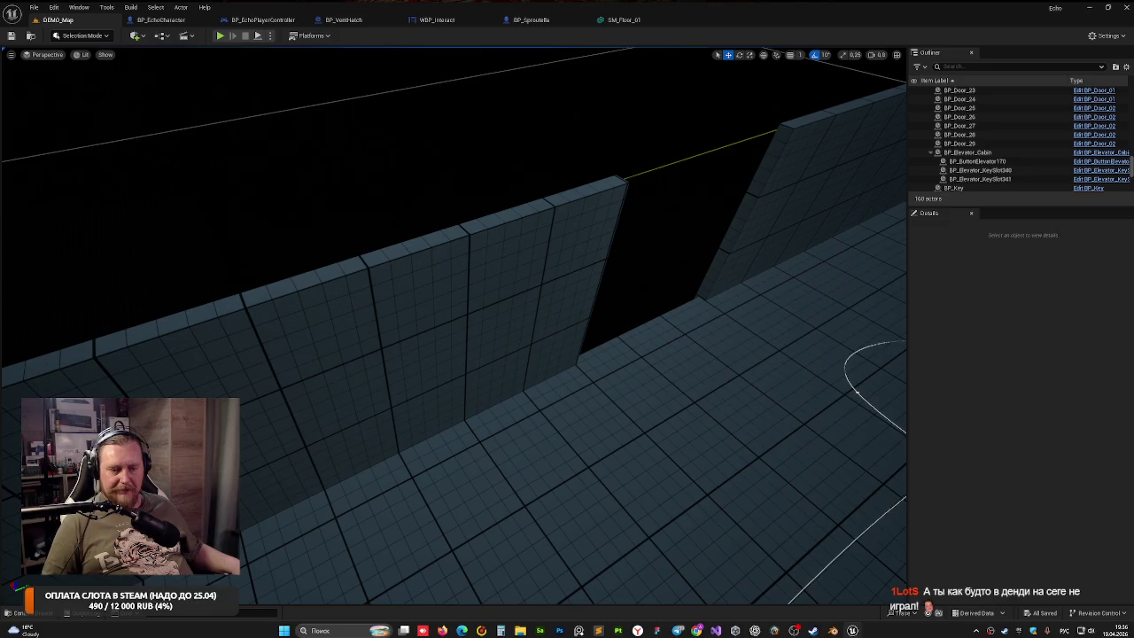
pyautogui.hotkey('alt', 'p')
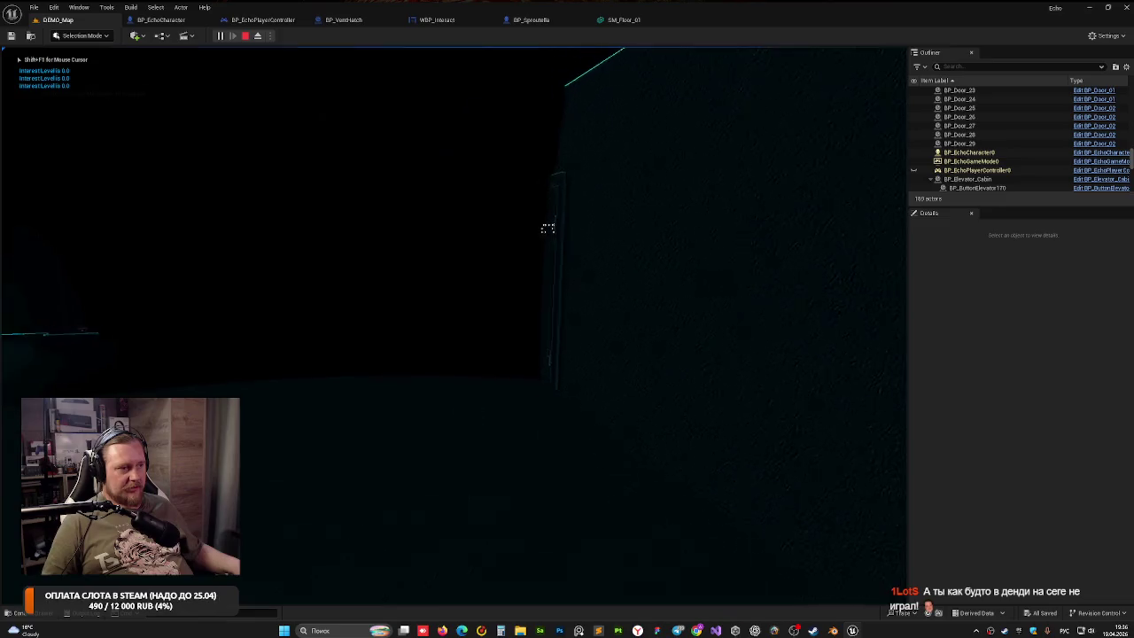
pyautogui.hotkey('shift', 'F1')
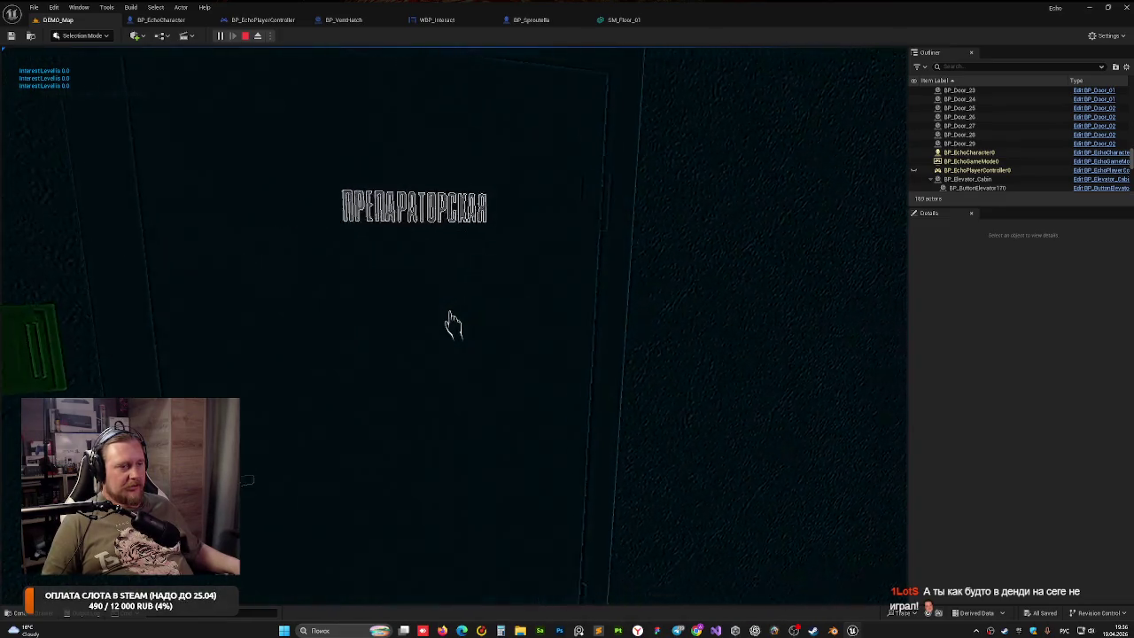
pyautogui.press('Escape')
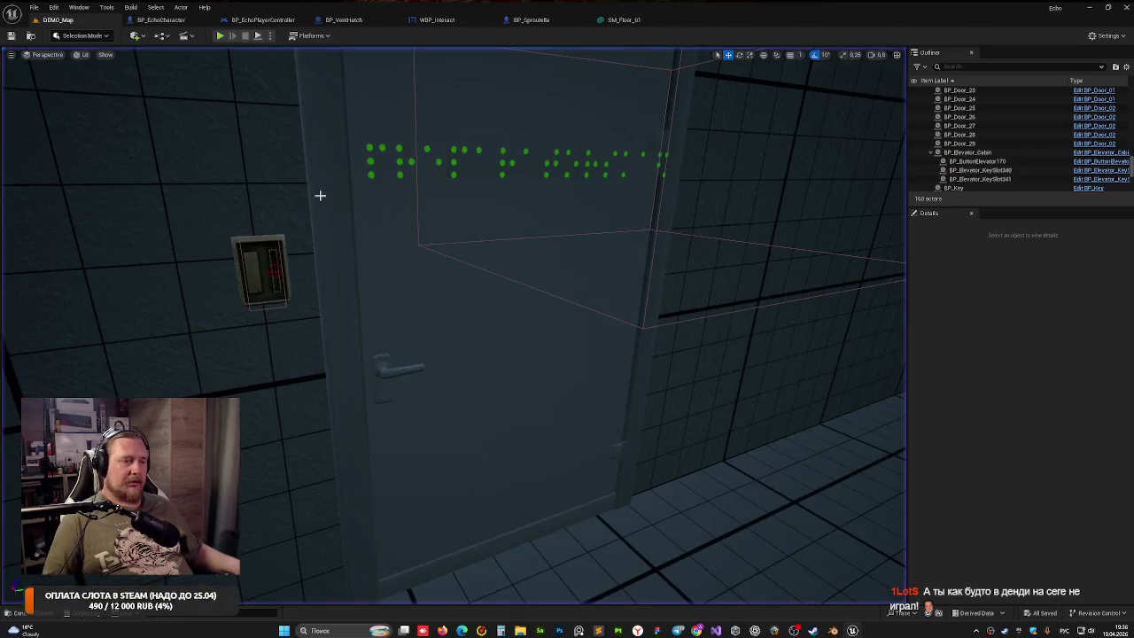
# Lower BP_Door_29's Lock Custom Depth from 4 to 2
pyautogui.click(480, 369)
pyautogui.moveTo(480, 370); pyautogui.dragTo(567, 375)
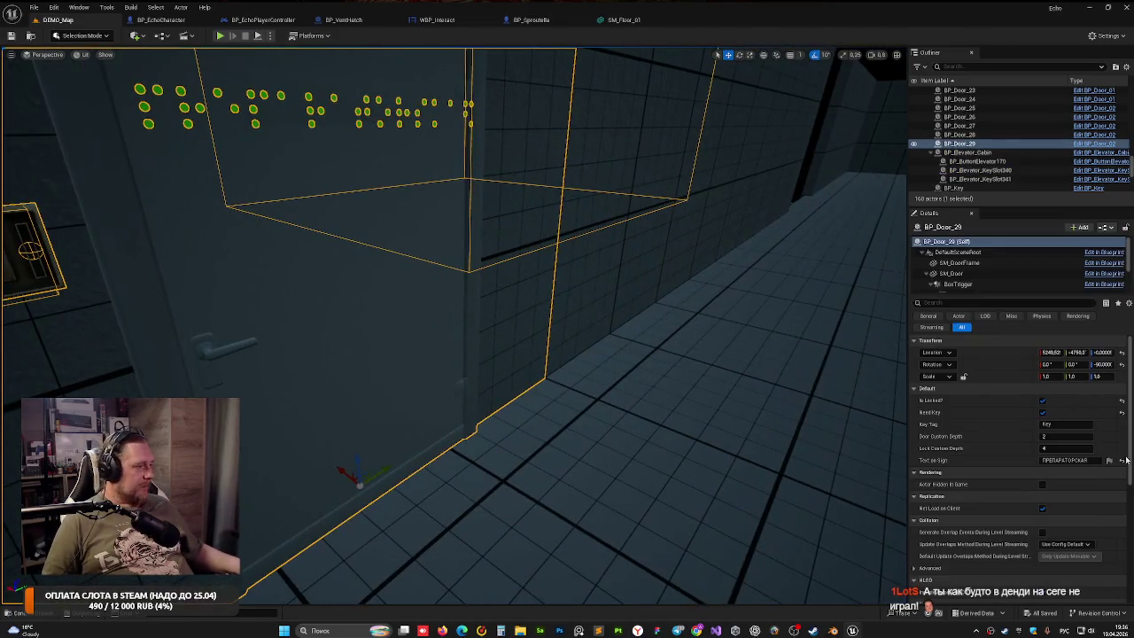
pyautogui.moveTo(1047, 448); pyautogui.dragTo(1063, 455)
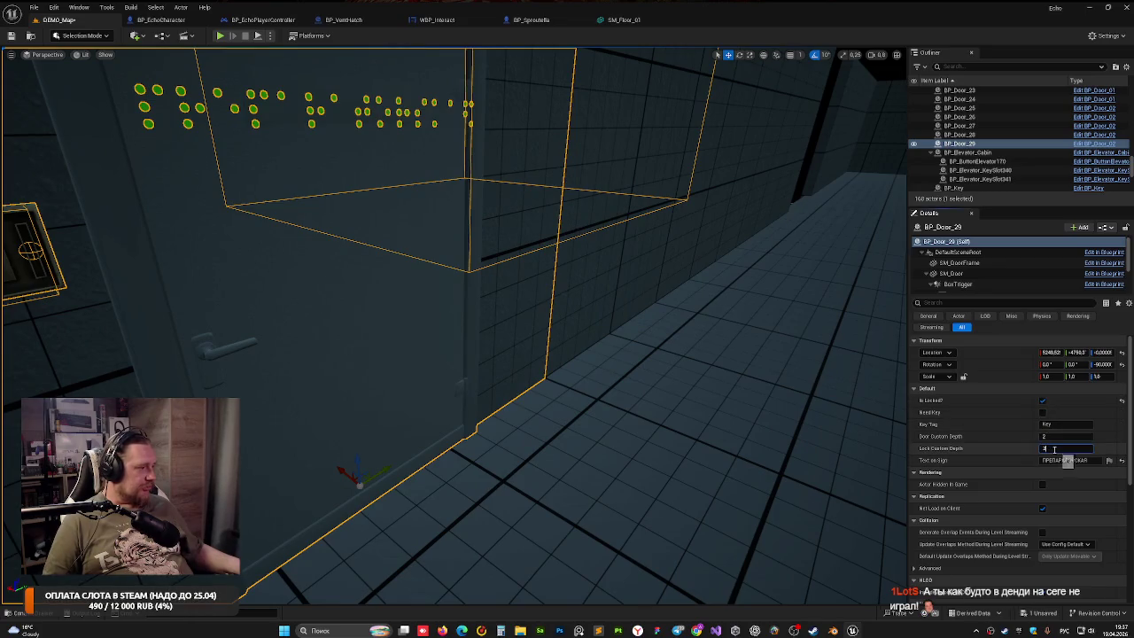
pyautogui.press('f')
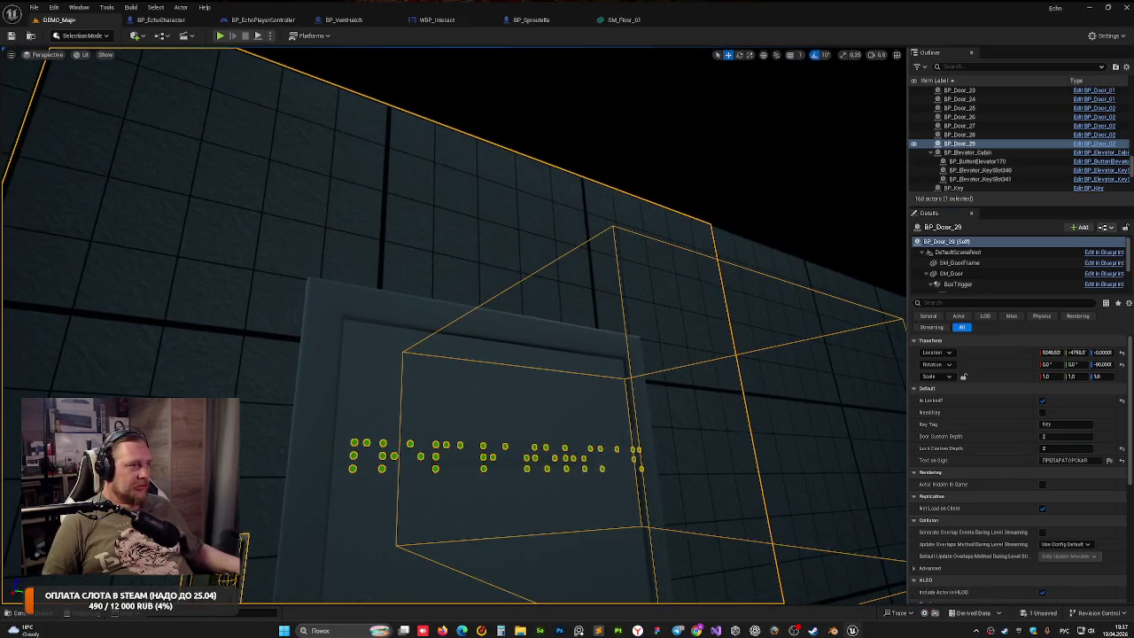
pyautogui.press('Escape')
pyautogui.scroll(2, 561, 346)
pyautogui.moveTo(453, 319)
pyautogui.mouseDown()
pyautogui.moveTo(589, 325)
pyautogui.moveTo(567, 310)
pyautogui.moveTo(509, 312)
pyautogui.mouseUp()
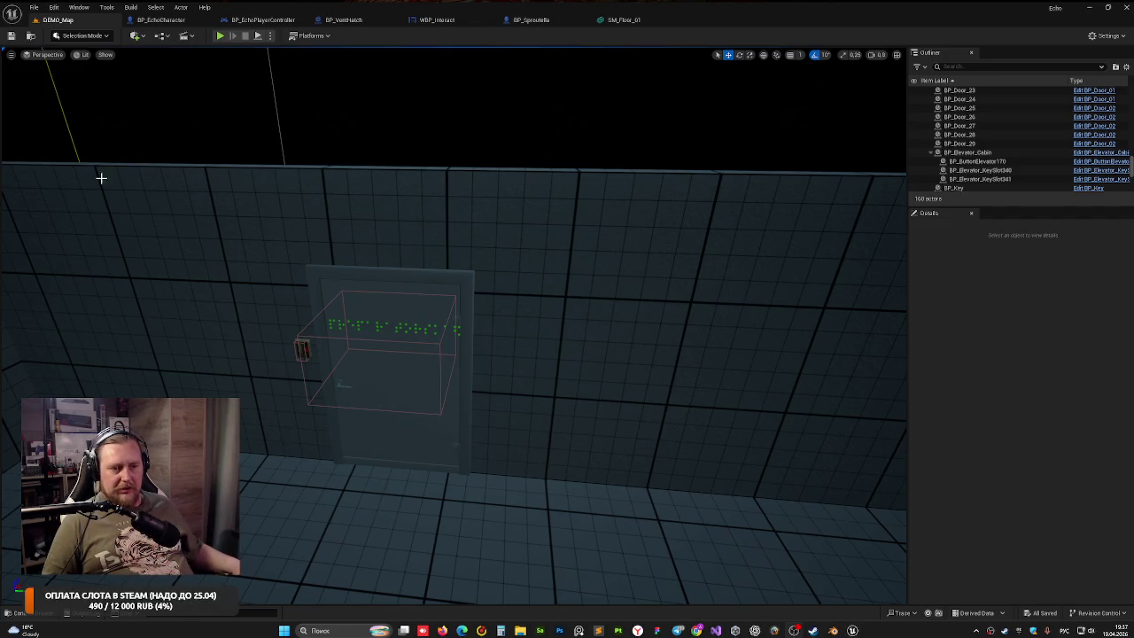
# Alt-drag BP_Door_29 along the wall to create BP_Door_30 and nudge it into the next opening
pyautogui.click(349, 250)
pyautogui.moveTo(328, 246)
pyautogui.mouseDown()
pyautogui.moveTo(372, 245)
pyautogui.moveTo(323, 239)
pyautogui.moveTo(323, 212)
pyautogui.mouseUp()
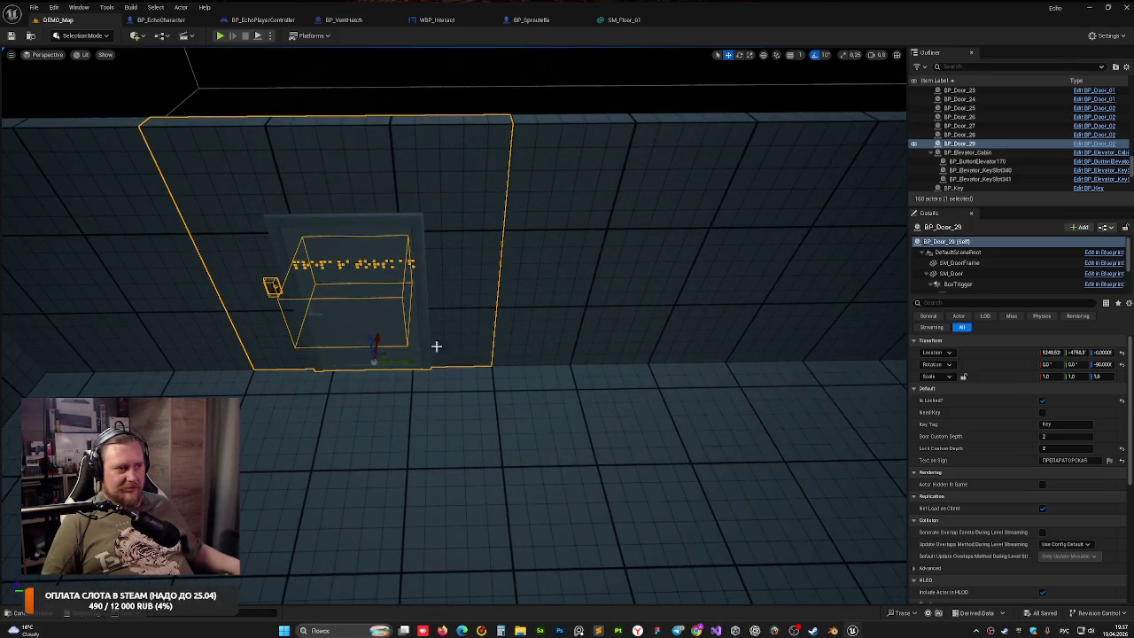
pyautogui.moveTo(436, 345)
pyautogui.mouseDown()
pyautogui.moveTo(336, 347)
pyautogui.moveTo(539, 351)
pyautogui.moveTo(476, 364)
pyautogui.moveTo(632, 346)
pyautogui.moveTo(625, 363)
pyautogui.moveTo(638, 377)
pyautogui.moveTo(673, 368)
pyautogui.moveTo(483, 330)
pyautogui.moveTo(452, 341)
pyautogui.moveTo(474, 335)
pyautogui.mouseUp()
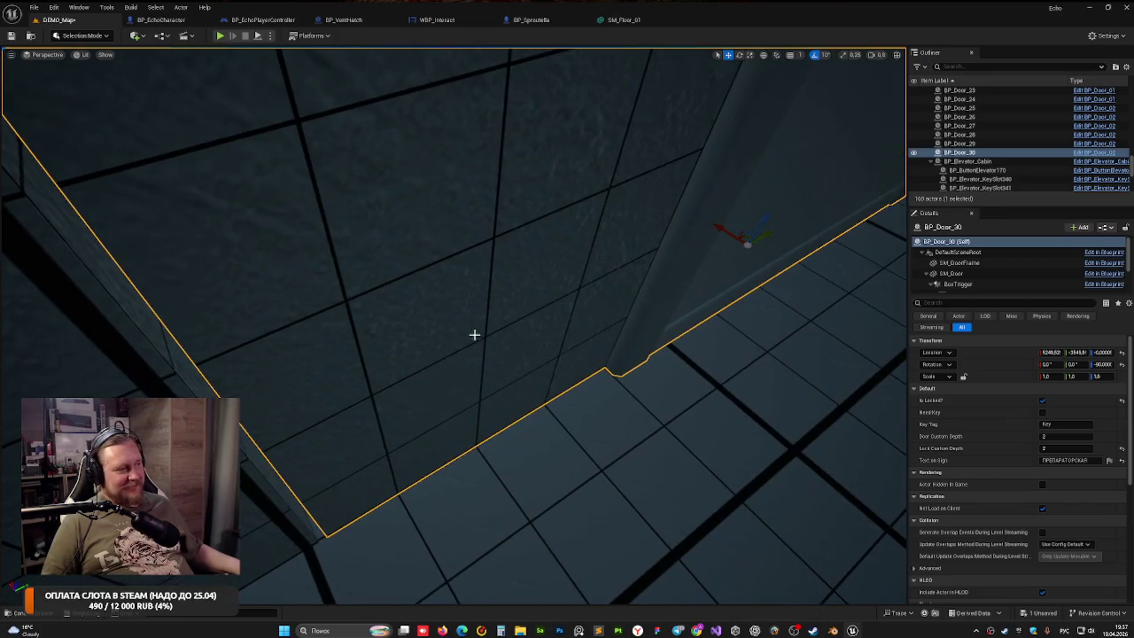
pyautogui.moveTo(767, 236); pyautogui.dragTo(761, 236)
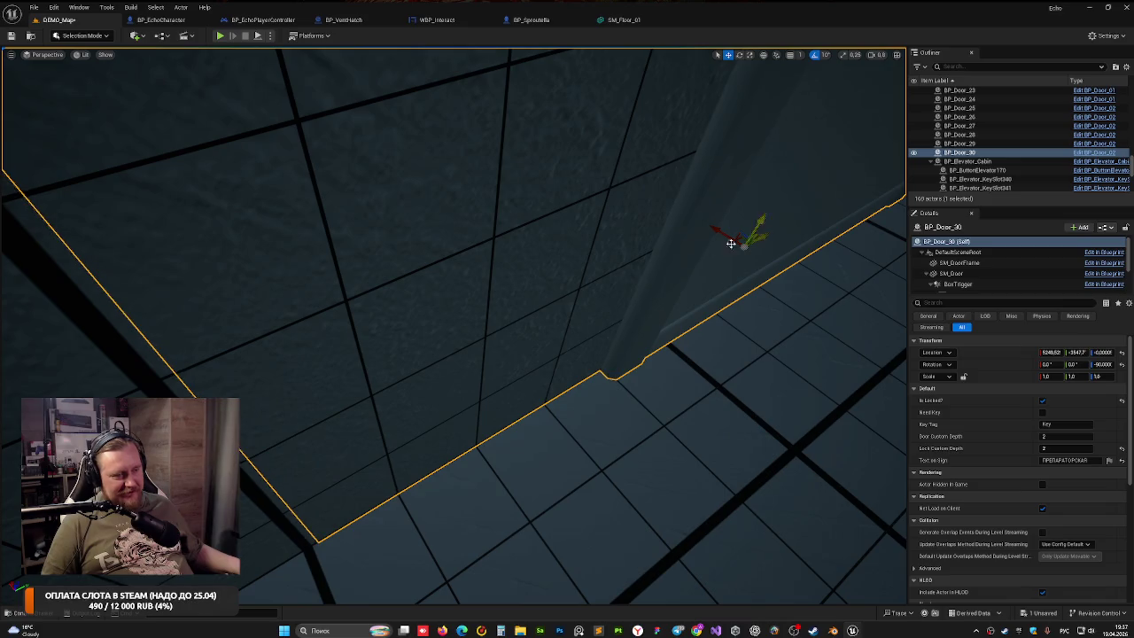
pyautogui.press('f')
pyautogui.moveTo(426, 293); pyautogui.dragTo(435, 236)
# Reselect BP_Door_29 and centre the view on it, facing the wall straight on
pyautogui.click(459, 314)
pyautogui.moveTo(459, 314); pyautogui.dragTo(460, 313)
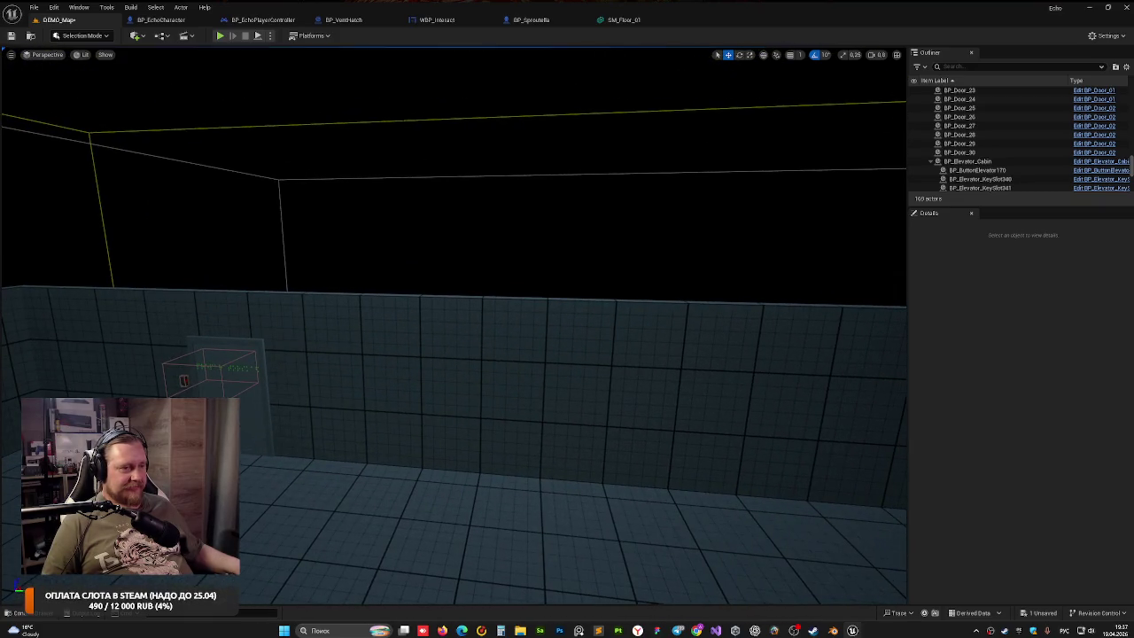
pyautogui.click(268, 307)
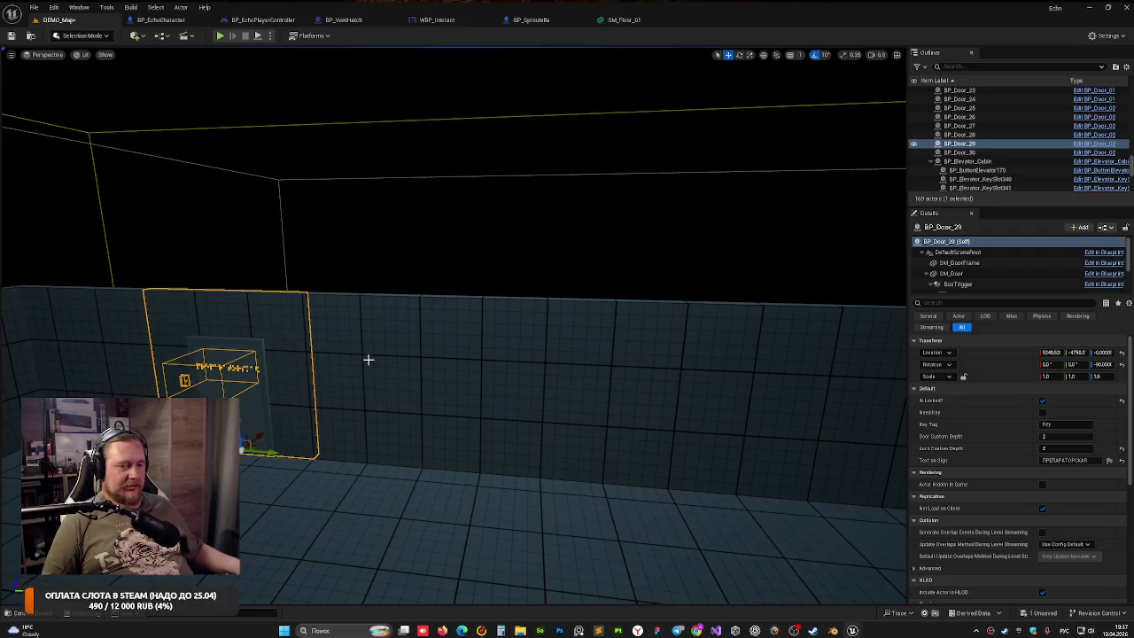
pyautogui.press('f')
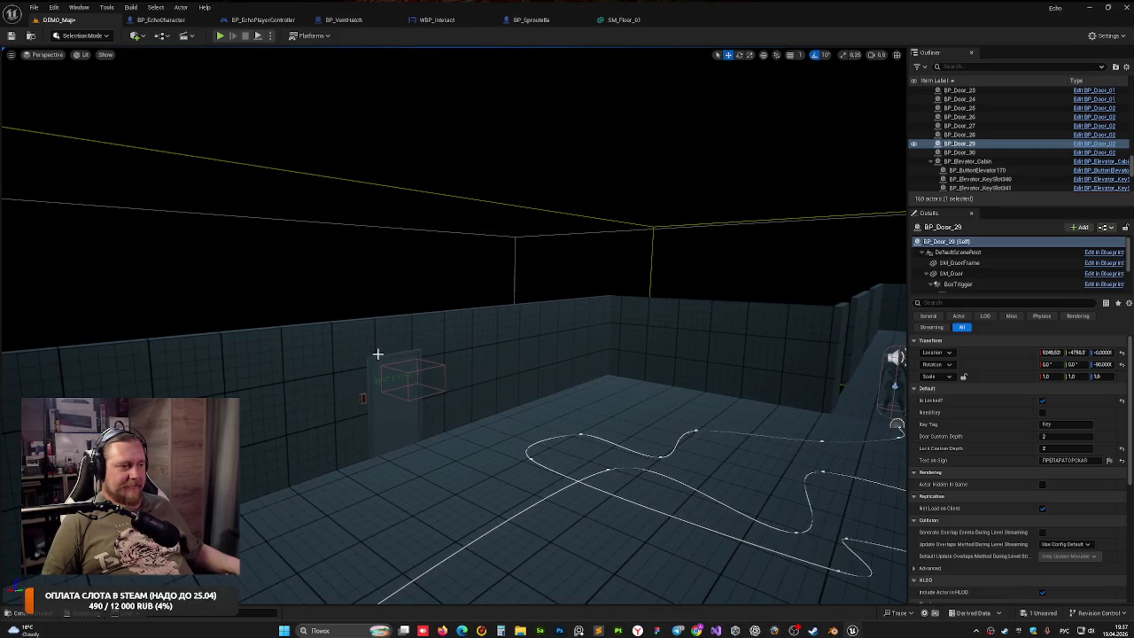
pyautogui.moveTo(380, 354); pyautogui.dragTo(319, 358)
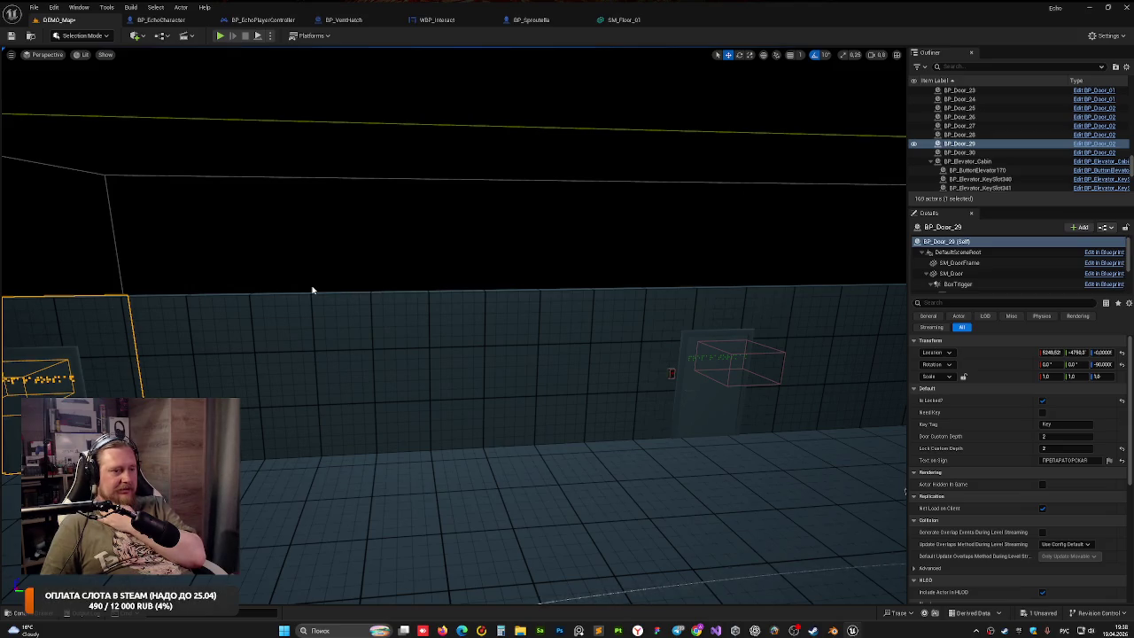
pyautogui.click(722, 368)
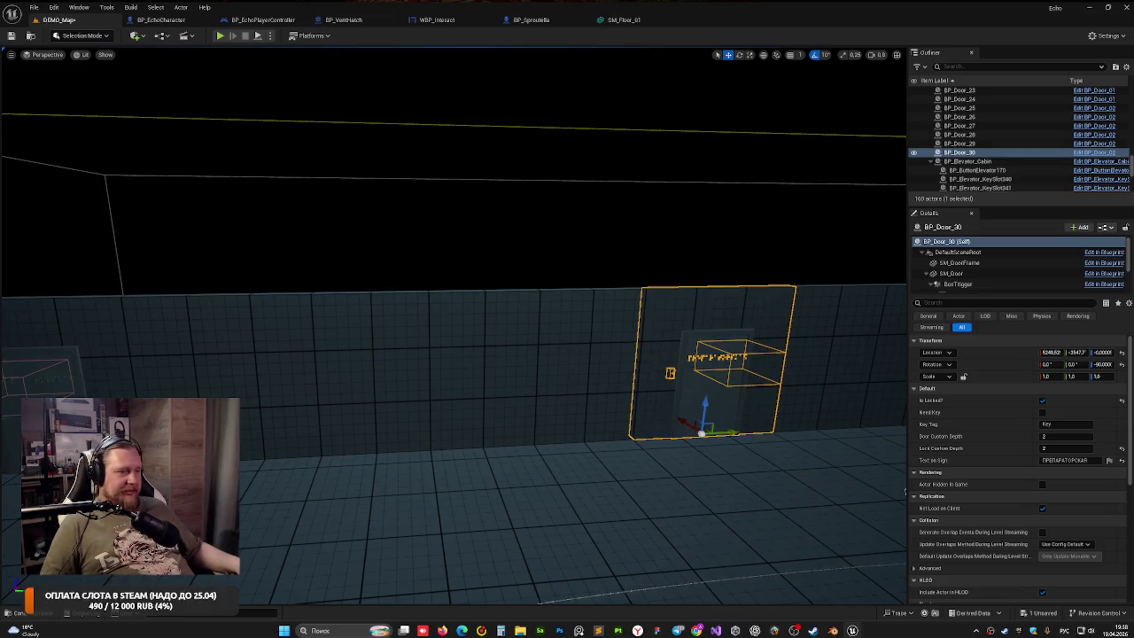
pyautogui.click(342, 350)
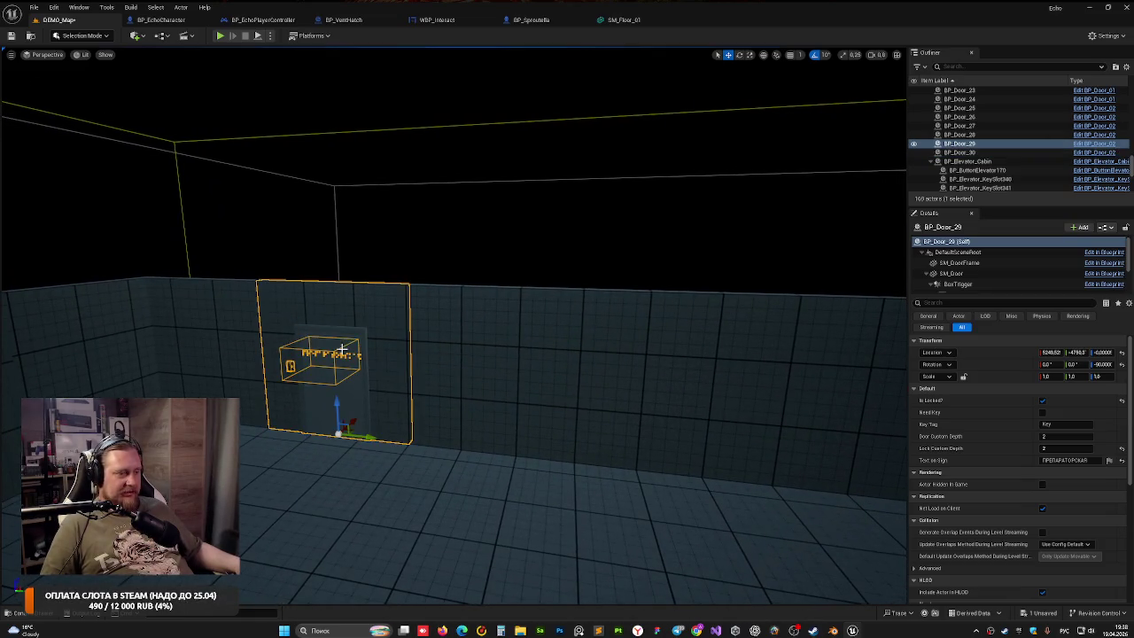
pyautogui.press('f')
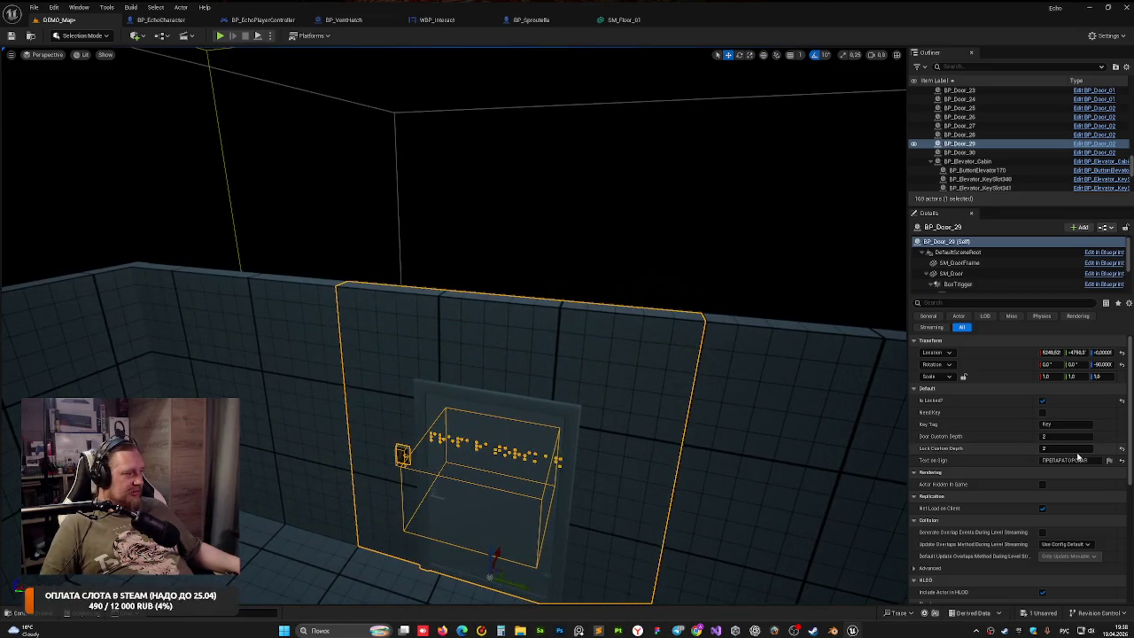
pyautogui.click(1006, 461)
pyautogui.write('КАРАНТИН')
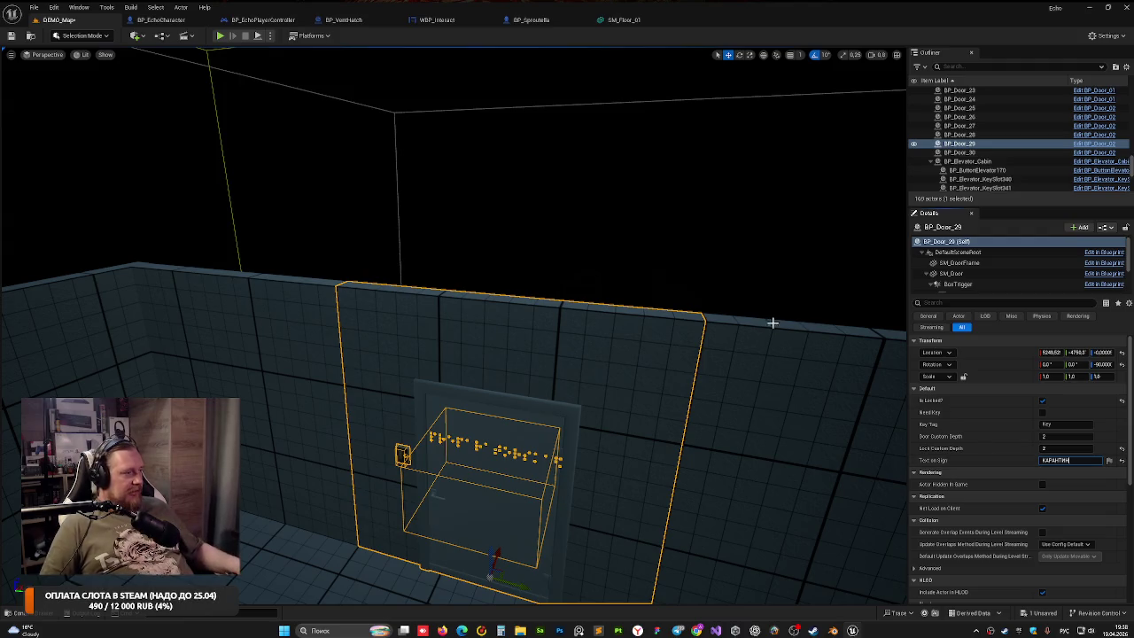
pyautogui.click(686, 266)
pyautogui.scroll(-5, 669, 262)
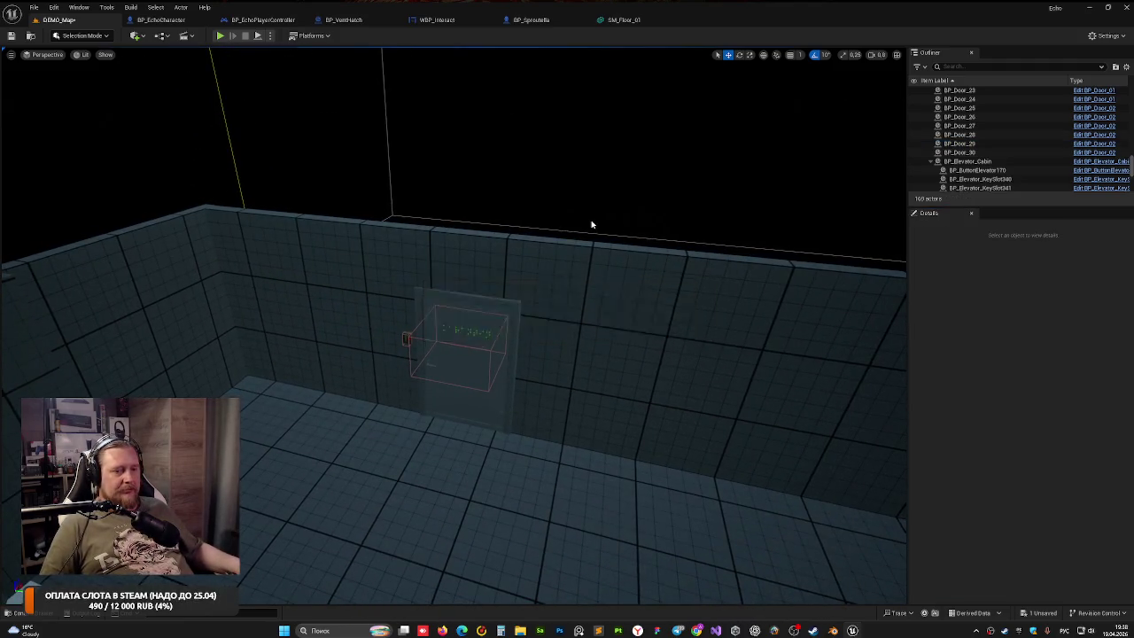
pyautogui.moveTo(592, 225)
pyautogui.mouseDown()
pyautogui.moveTo(496, 266)
pyautogui.moveTo(591, 224)
pyautogui.mouseUp()
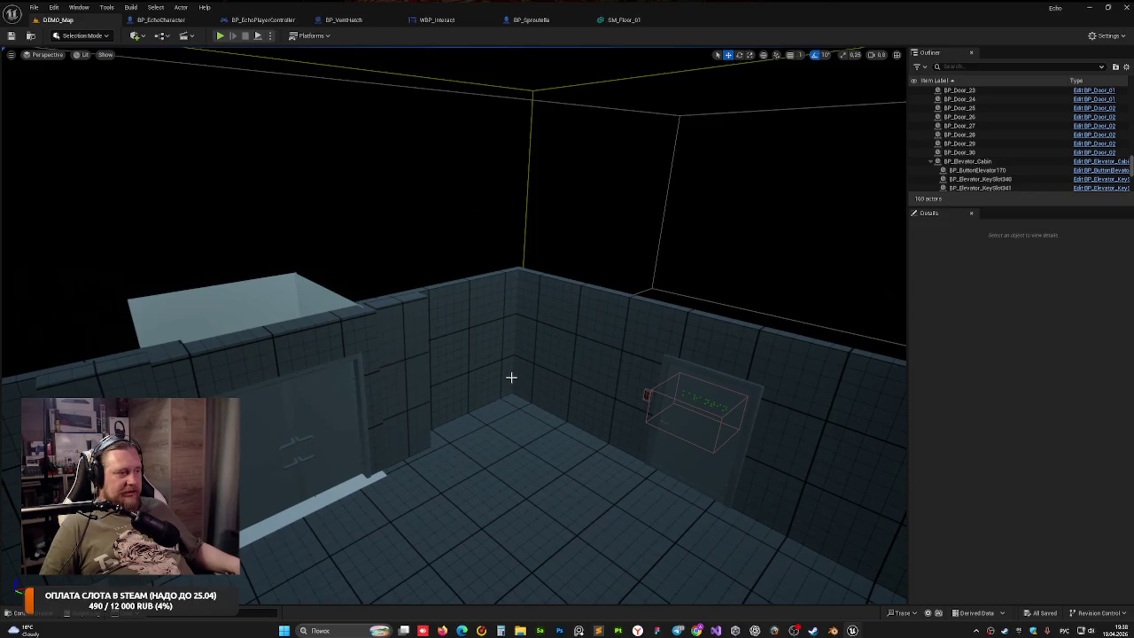
pyautogui.moveTo(511, 377); pyautogui.dragTo(657, 390)
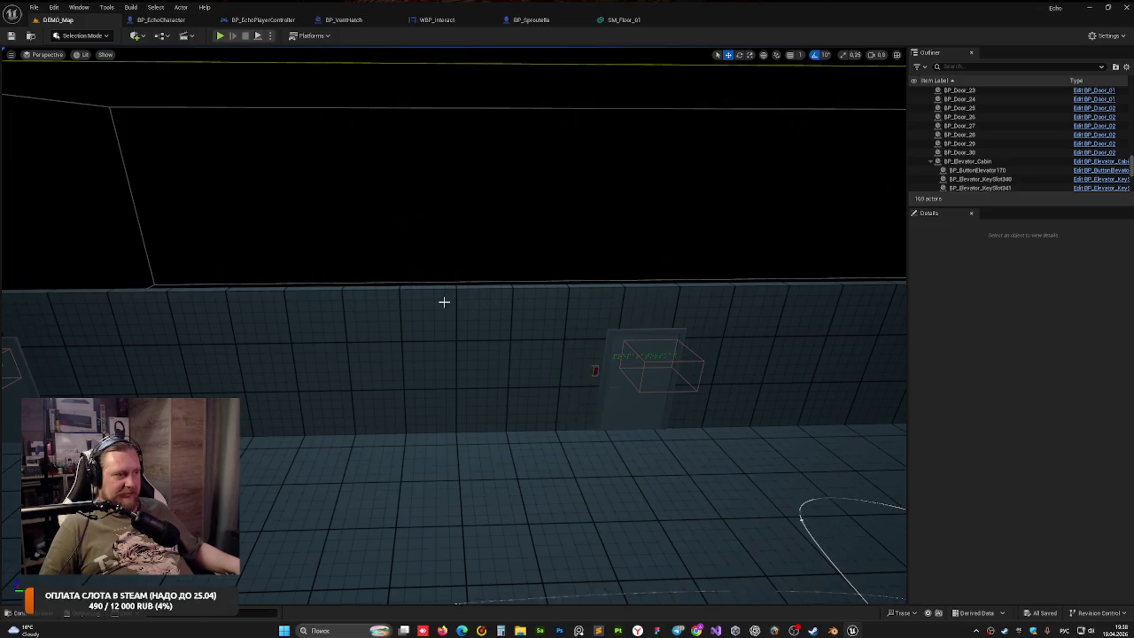
pyautogui.moveTo(427, 278)
pyautogui.mouseDown()
pyautogui.moveTo(427, 302)
pyautogui.moveTo(372, 310)
pyautogui.moveTo(549, 319)
pyautogui.moveTo(559, 273)
pyautogui.mouseUp()
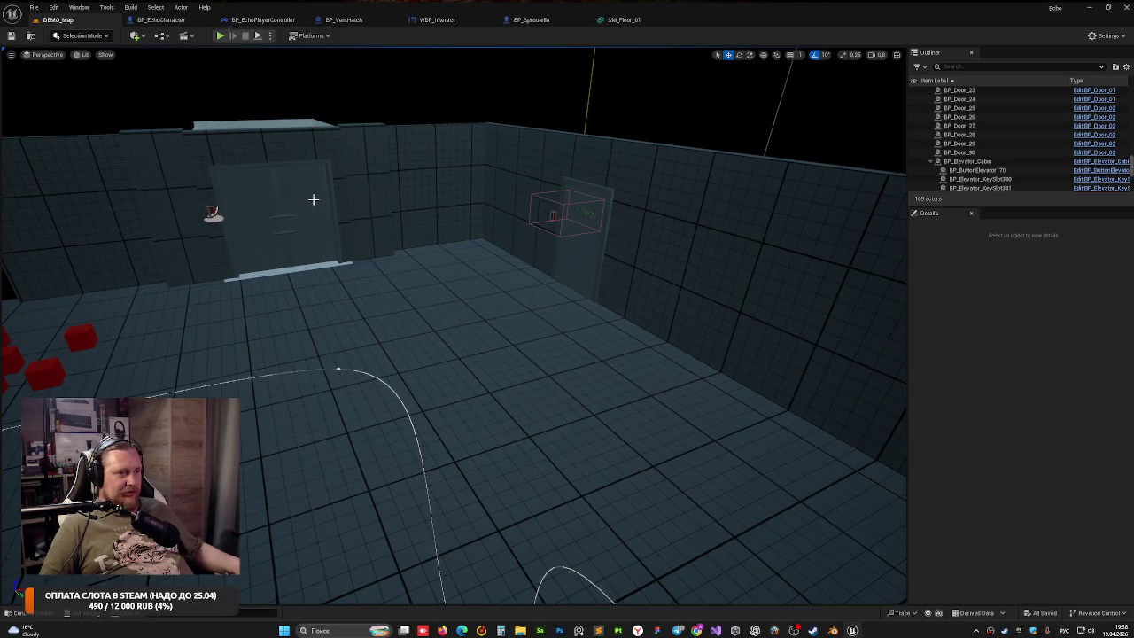
pyautogui.moveTo(314, 199)
pyautogui.mouseDown()
pyautogui.moveTo(294, 146)
pyautogui.moveTo(248, 221)
pyautogui.moveTo(84, 337)
pyautogui.mouseUp()
pyautogui.moveTo(191, 341); pyautogui.dragTo(263, 380)
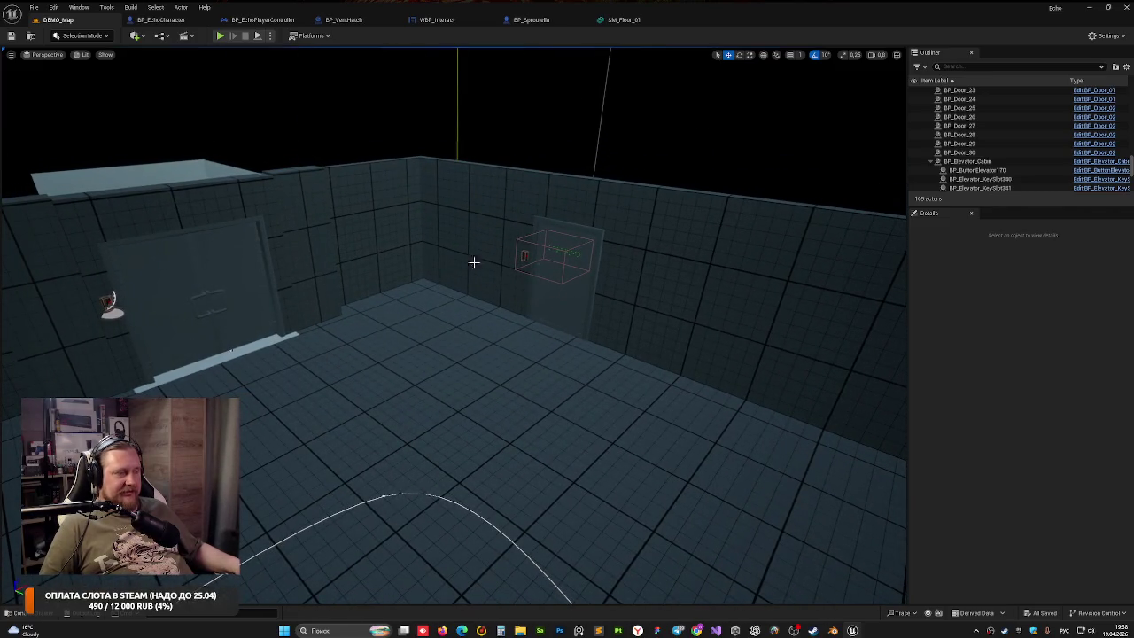
pyautogui.moveTo(473, 260); pyautogui.dragTo(496, 230)
pyautogui.moveTo(333, 294); pyautogui.dragTo(258, 296)
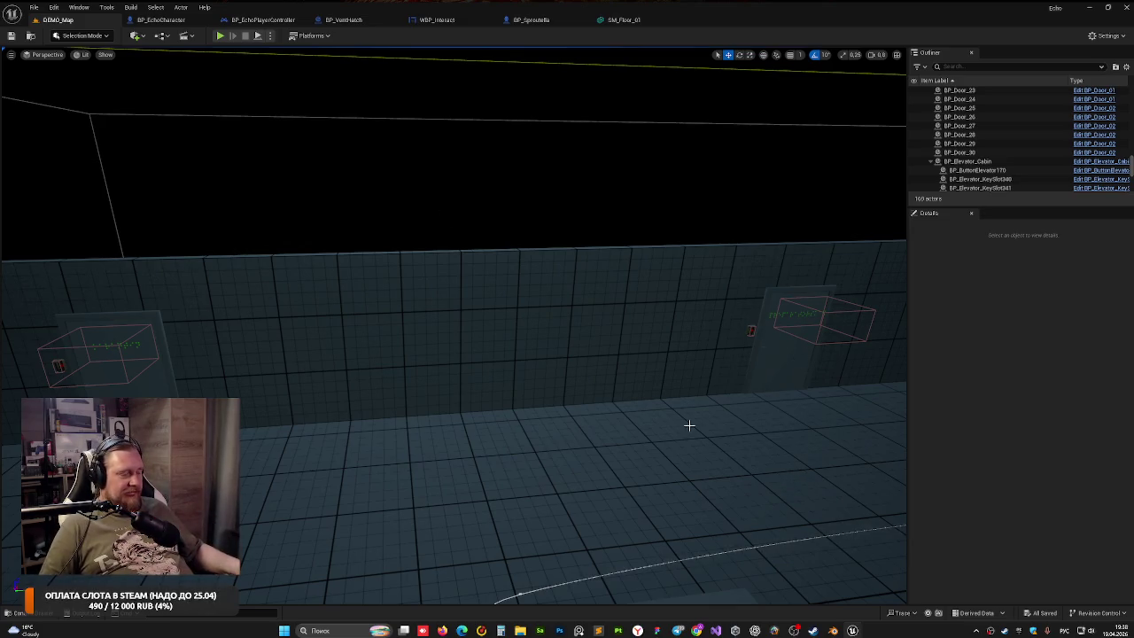
pyautogui.moveTo(689, 425); pyautogui.dragTo(685, 423)
pyautogui.moveTo(577, 368)
pyautogui.mouseDown()
pyautogui.moveTo(573, 310)
pyautogui.moveTo(572, 339)
pyautogui.moveTo(544, 360)
pyautogui.mouseUp()
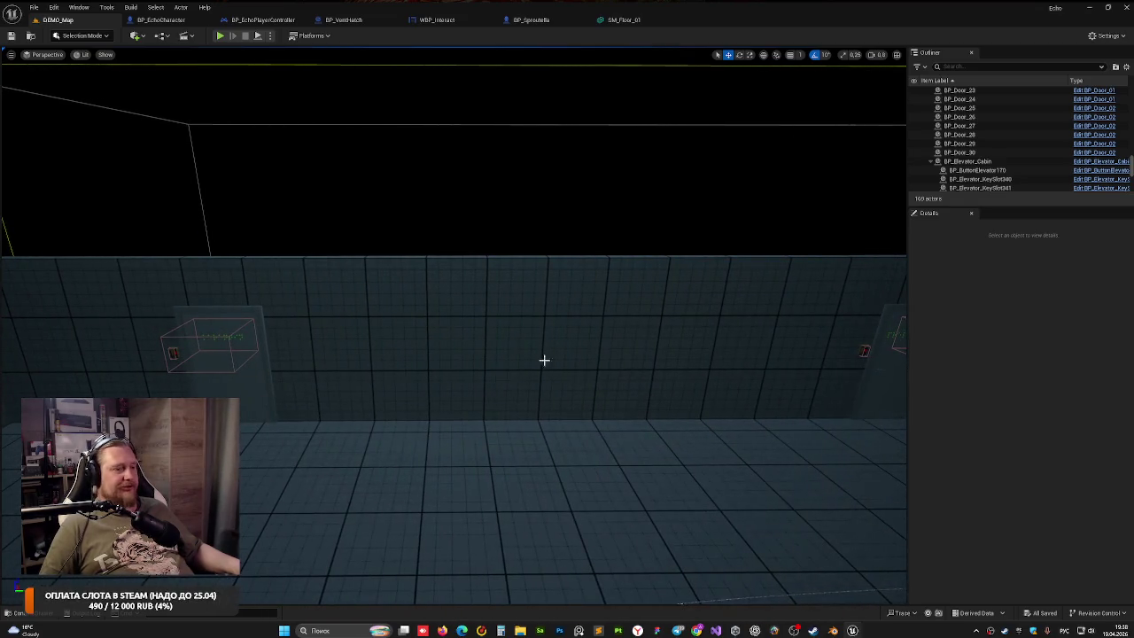
pyautogui.click(248, 265)
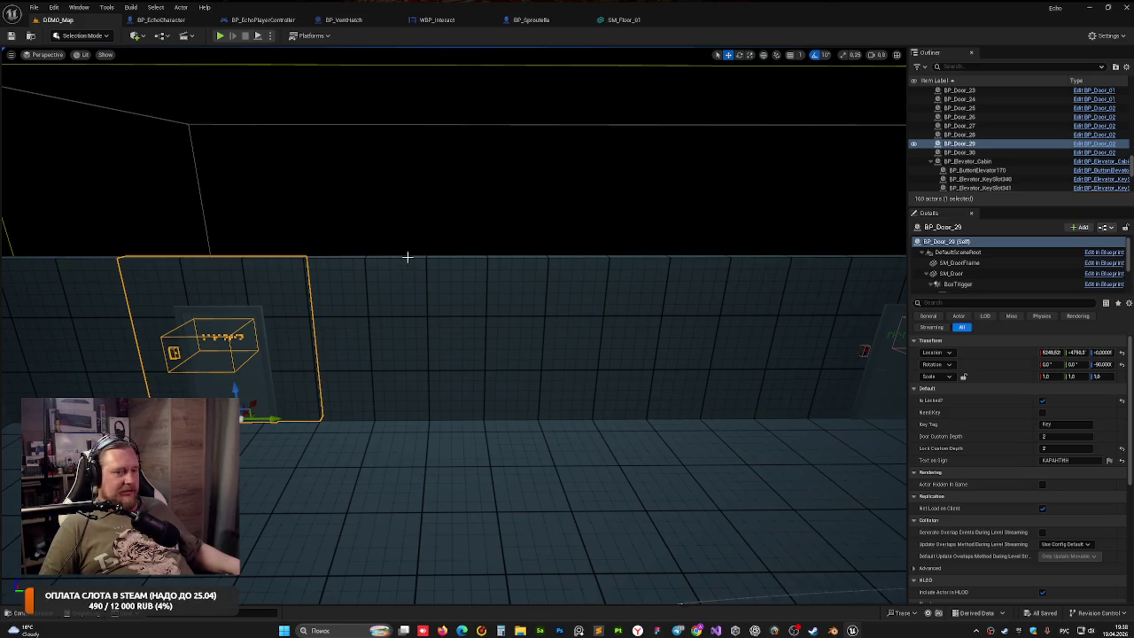
pyautogui.moveTo(437, 192)
pyautogui.mouseDown()
pyautogui.moveTo(416, 204)
pyautogui.moveTo(560, 216)
pyautogui.mouseUp()
pyautogui.click(567, 219)
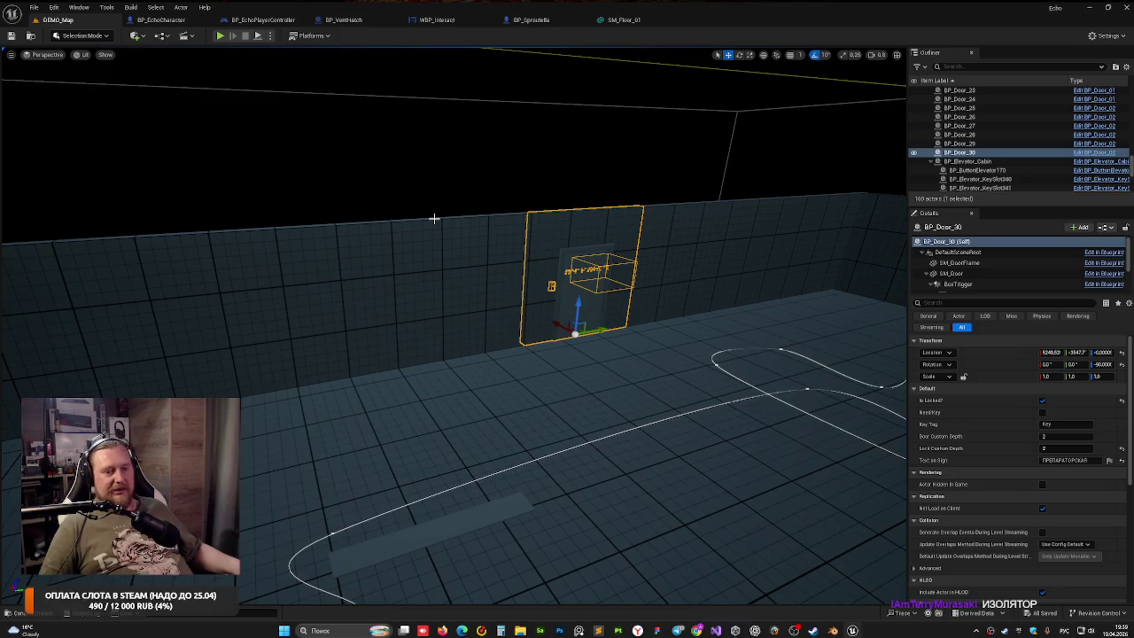
pyautogui.moveTo(425, 216); pyautogui.dragTo(284, 223)
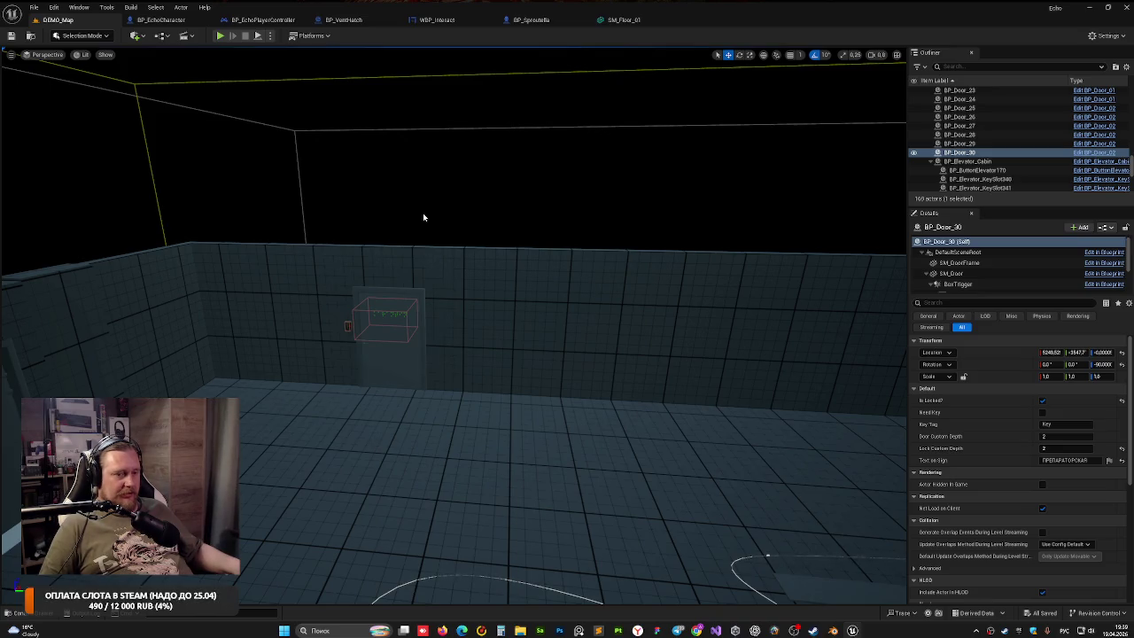
pyautogui.moveTo(422, 212)
pyautogui.mouseDown()
pyautogui.moveTo(389, 178)
pyautogui.moveTo(407, 173)
pyautogui.mouseUp()
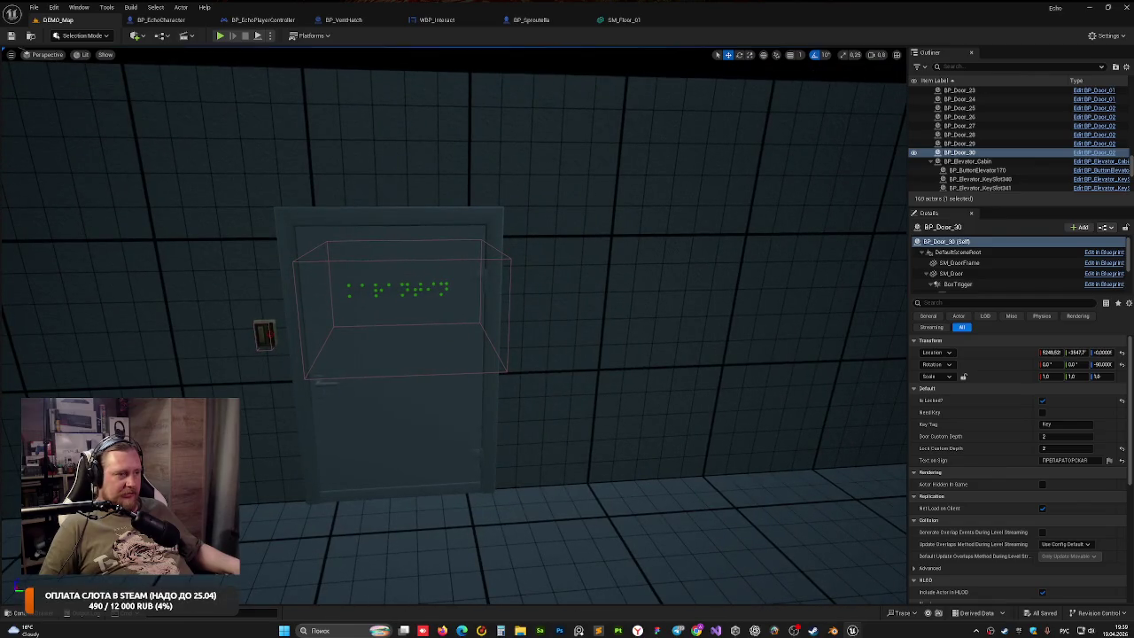
pyautogui.press('f')
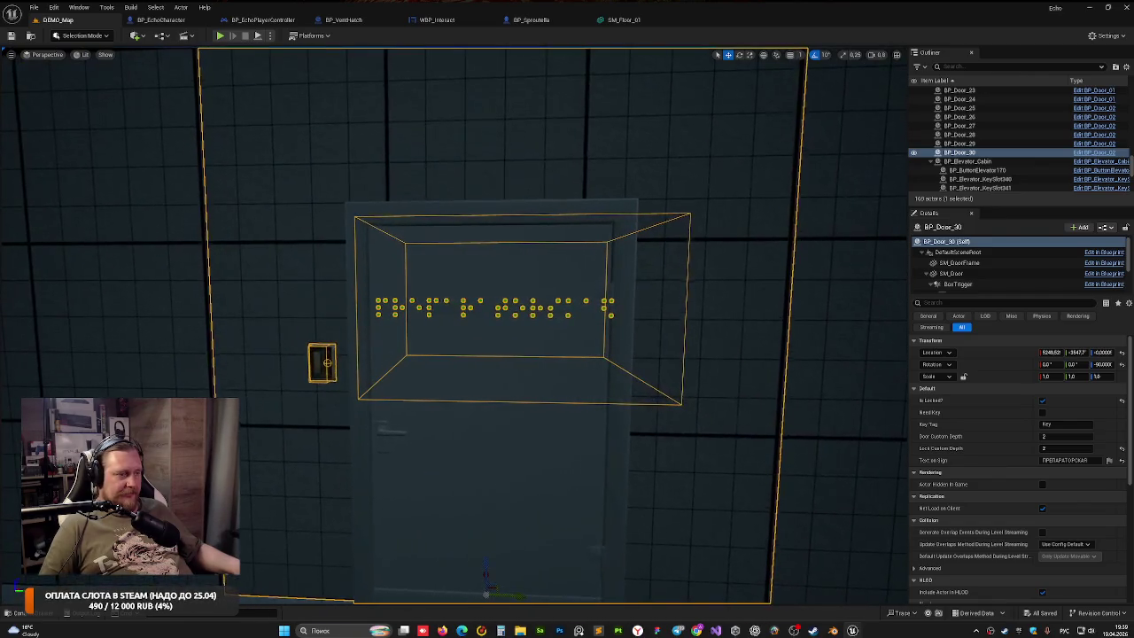
pyautogui.moveTo(453, 319)
pyautogui.mouseDown()
pyautogui.moveTo(453, 292)
pyautogui.moveTo(496, 296)
pyautogui.moveTo(382, 319)
pyautogui.moveTo(332, 314)
pyautogui.moveTo(422, 212)
pyautogui.mouseUp()
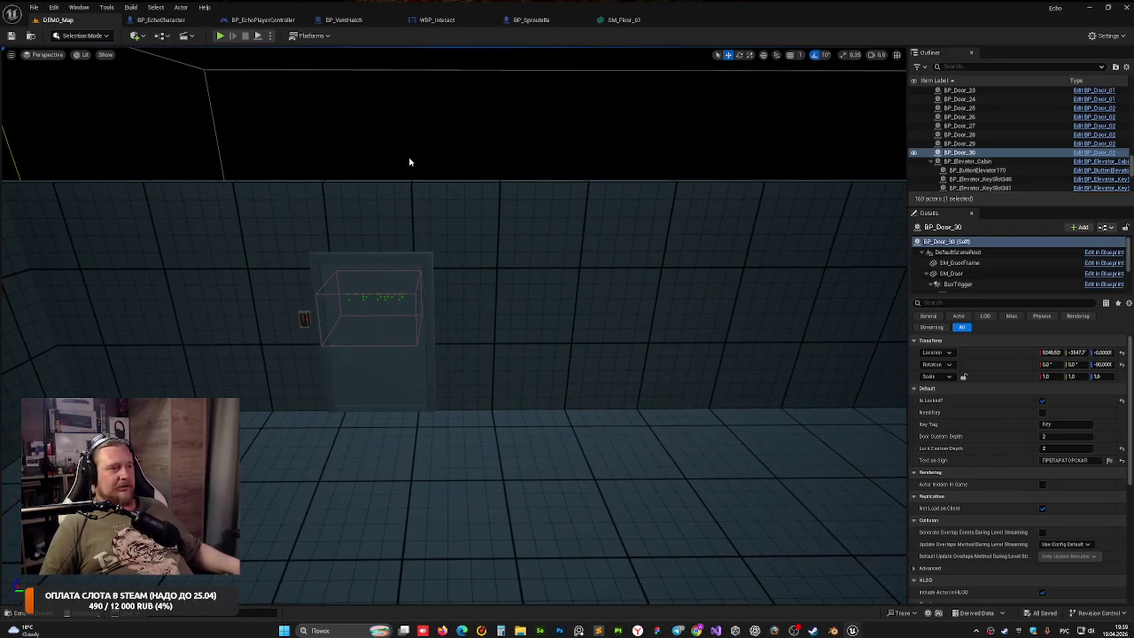
pyautogui.click(329, 162)
pyautogui.scroll(-5, 329, 162)
pyautogui.scroll(-6, 472, 180)
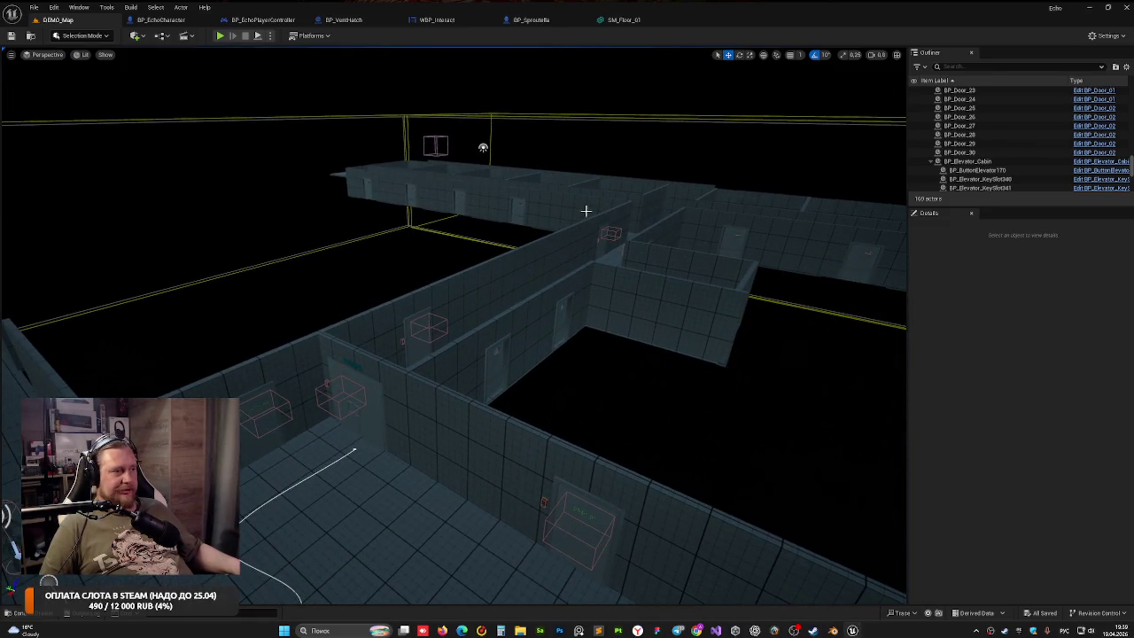
pyautogui.moveTo(488, 236)
pyautogui.mouseDown()
pyautogui.moveTo(505, 177)
pyautogui.moveTo(391, 202)
pyautogui.moveTo(479, 410)
pyautogui.mouseUp()
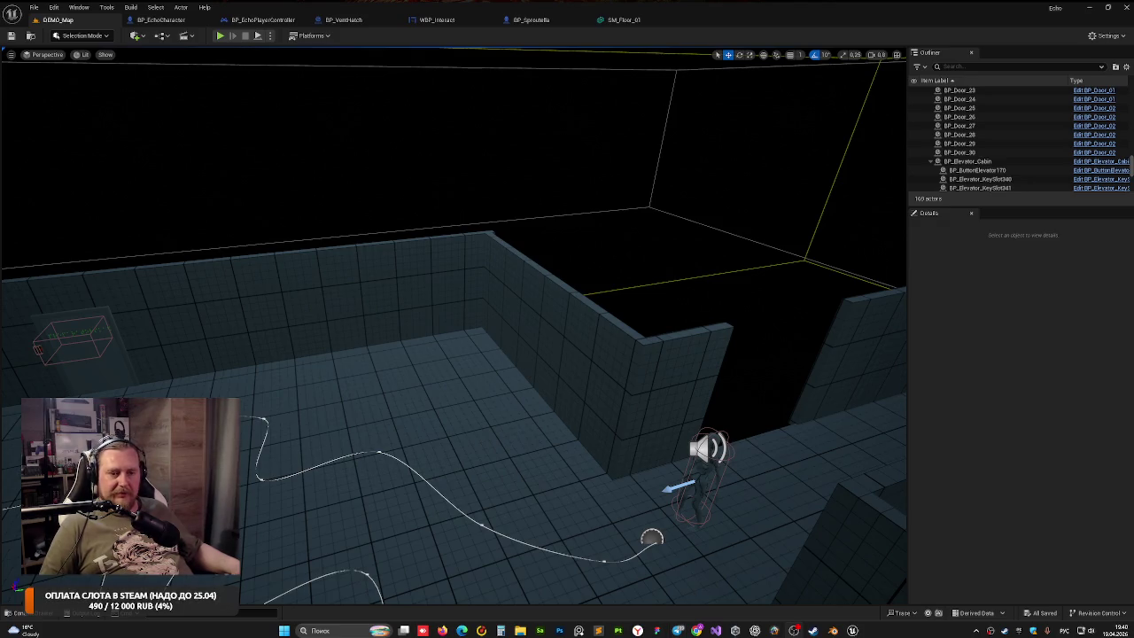
pyautogui.moveTo(321, 342)
pyautogui.mouseDown()
pyautogui.moveTo(425, 342)
pyautogui.moveTo(327, 339)
pyautogui.mouseUp()
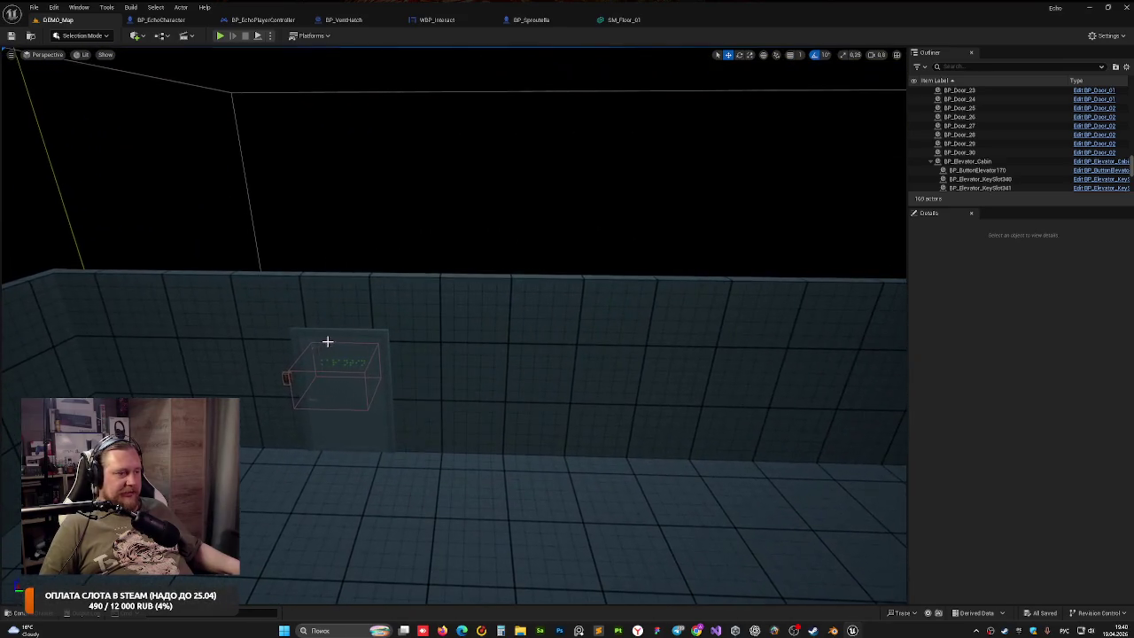
# Replace BP_Door_29's sign text КАРАНТИН with НЕОПАСНО and view the updated braille sign
pyautogui.click(326, 339)
pyautogui.click(1045, 460)
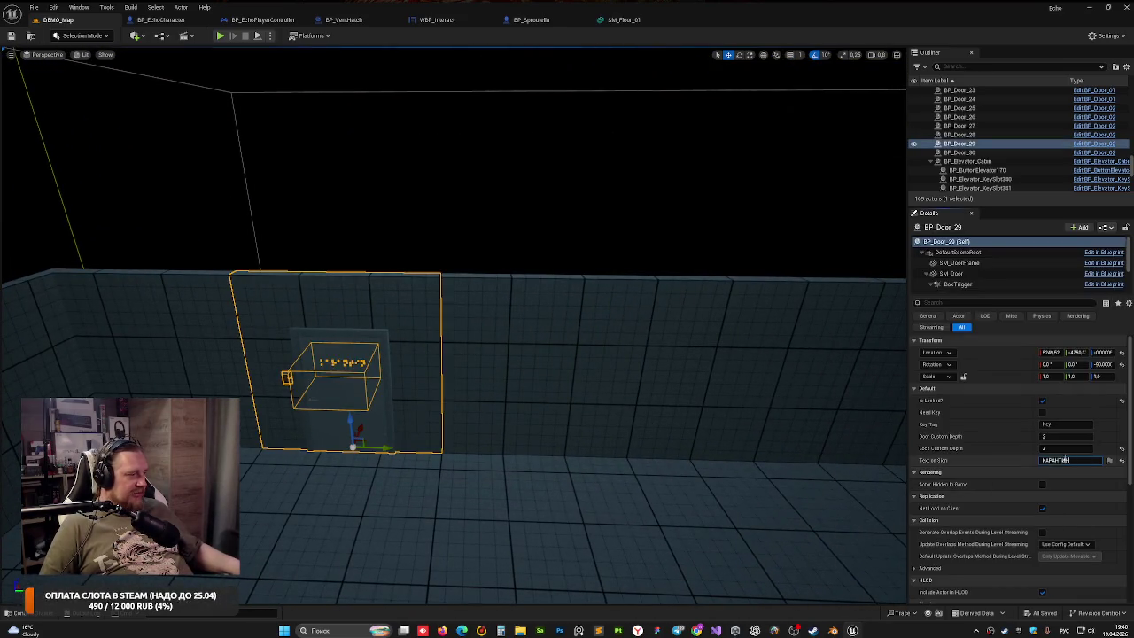
pyautogui.write('НЕ')
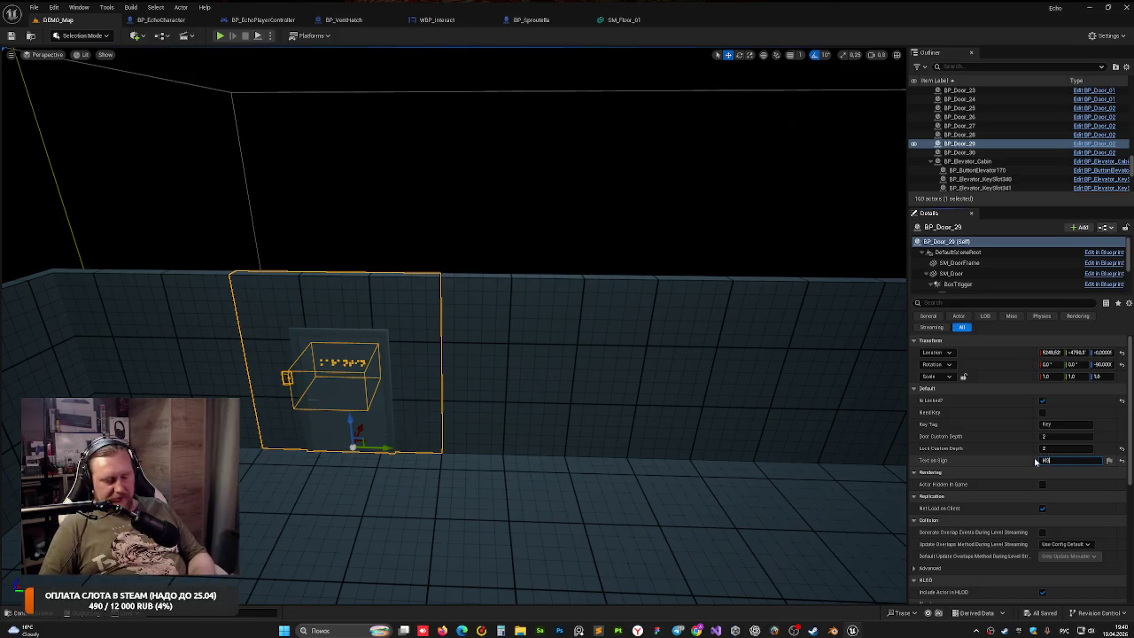
pyautogui.write('ОПАСНО')
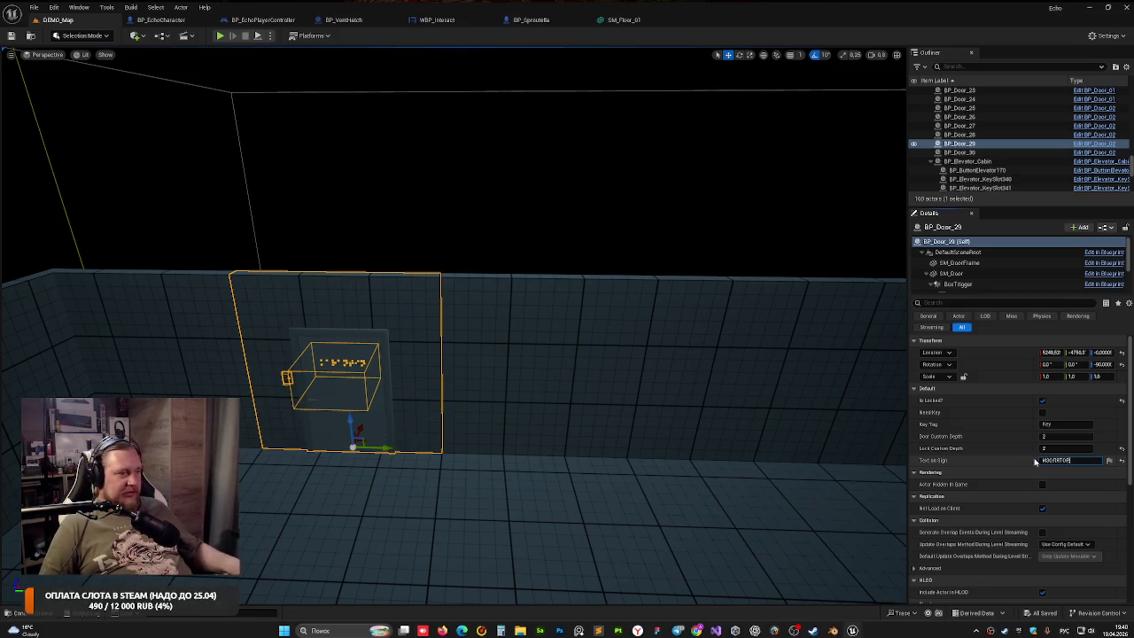
pyautogui.click(566, 235)
pyautogui.moveTo(493, 306); pyautogui.dragTo(532, 292)
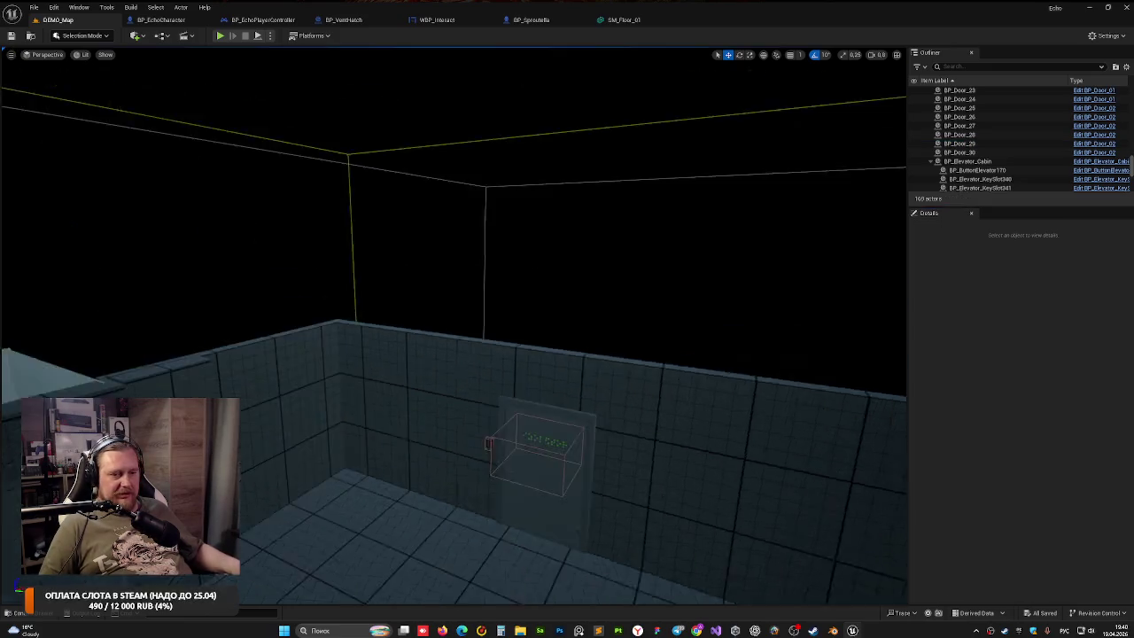
pyautogui.moveTo(453, 326); pyautogui.dragTo(523, 328)
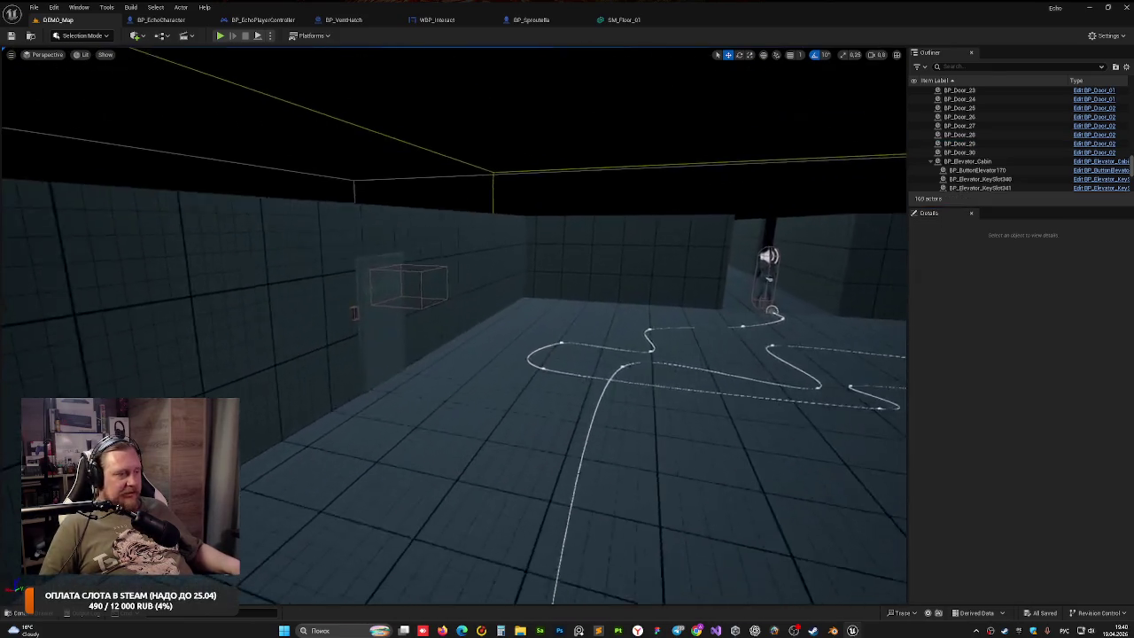
pyautogui.moveTo(257, 59)
pyautogui.mouseDown()
pyautogui.moveTo(248, 62)
pyautogui.moveTo(257, 59)
pyautogui.mouseUp()
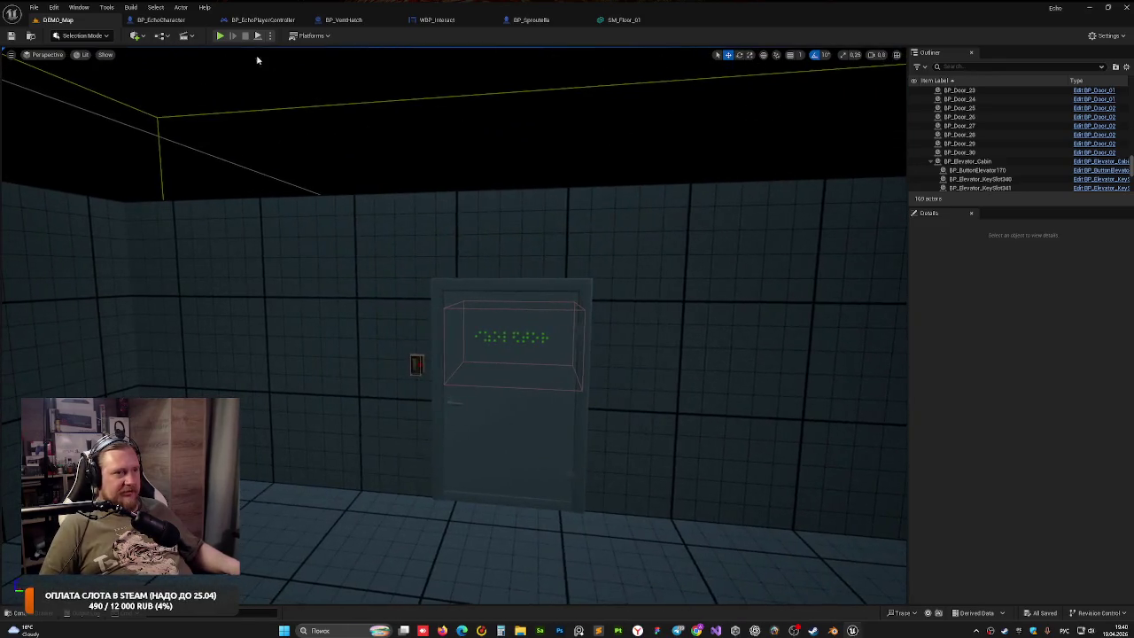
pyautogui.click(219, 35)
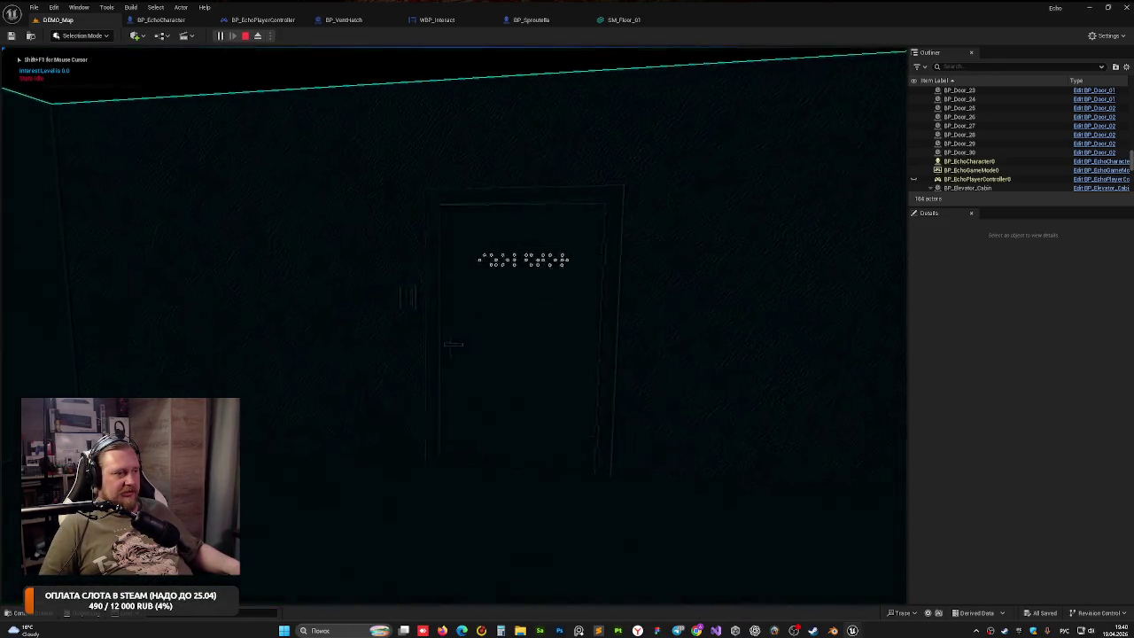
pyautogui.press('w')
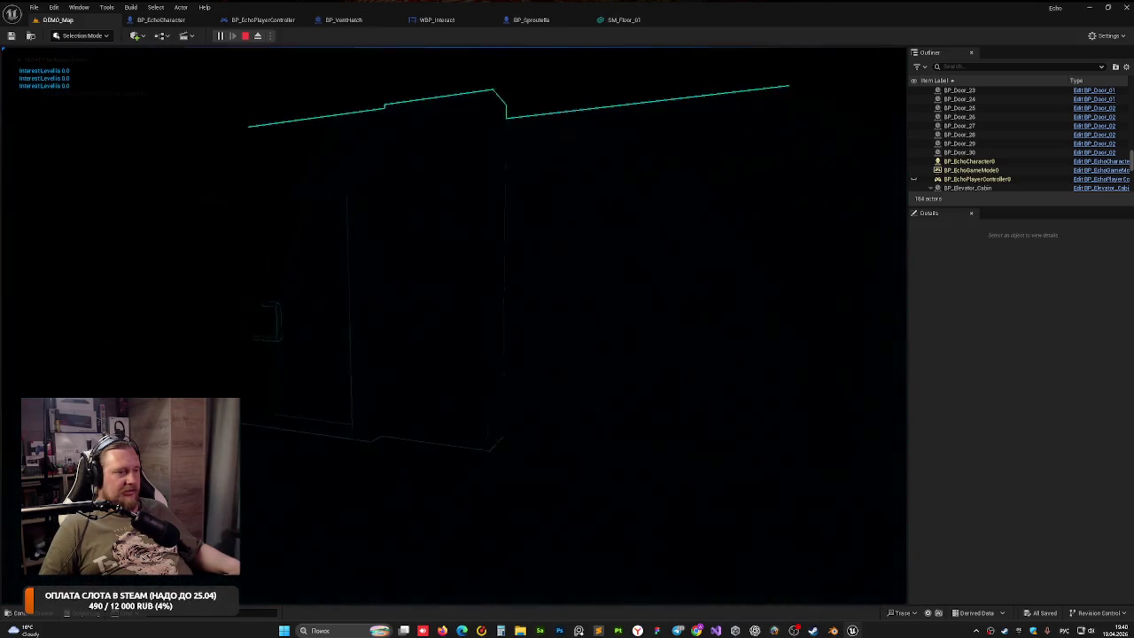
pyautogui.press('Escape')
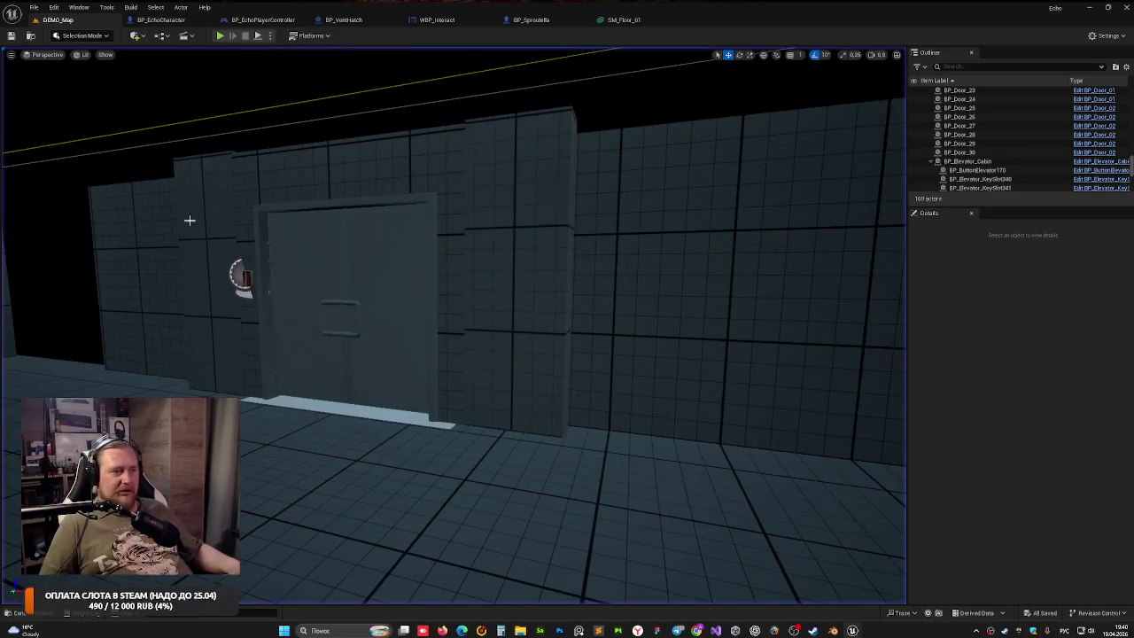
pyautogui.moveTo(189, 220)
pyautogui.mouseDown()
pyautogui.moveTo(190, 204)
pyautogui.moveTo(190, 266)
pyautogui.moveTo(248, 266)
pyautogui.mouseUp()
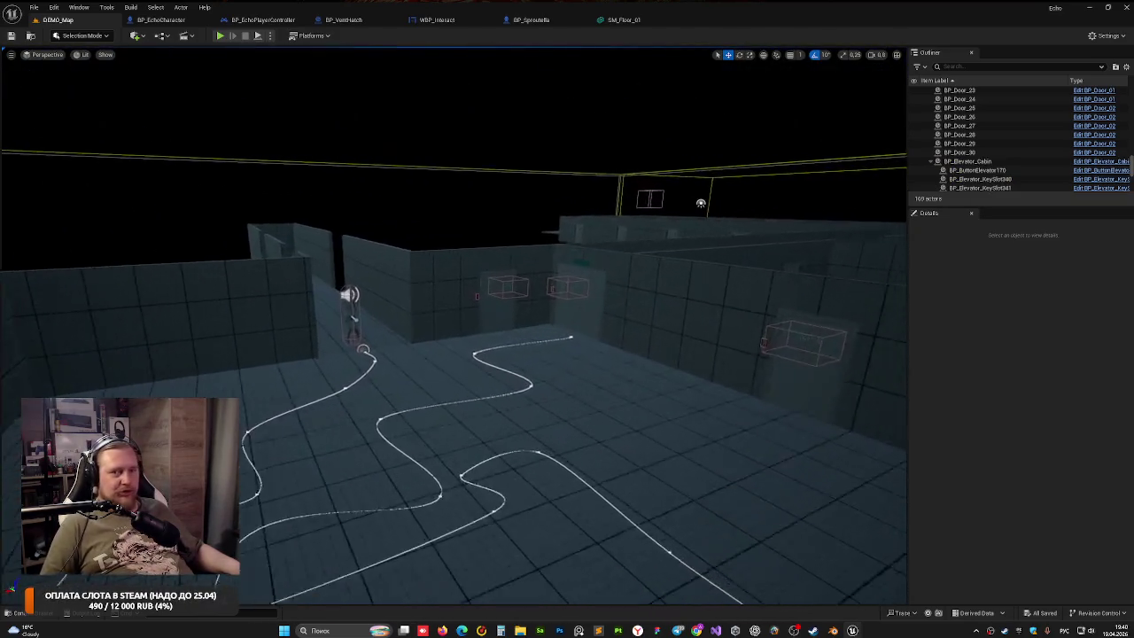
pyautogui.moveTo(290, 319)
pyautogui.mouseDown()
pyautogui.moveTo(290, 282)
pyautogui.moveTo(283, 310)
pyautogui.moveTo(345, 384)
pyautogui.mouseUp()
pyautogui.click(345, 390)
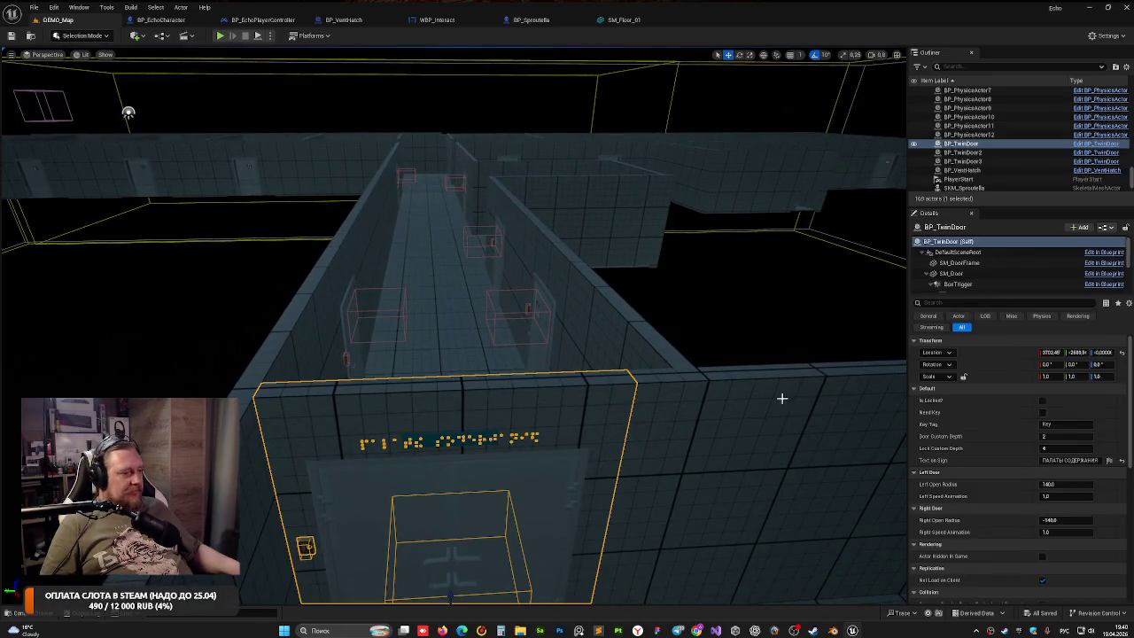
pyautogui.moveTo(532, 354)
pyautogui.mouseDown()
pyautogui.moveTo(532, 372)
pyautogui.moveTo(566, 407)
pyautogui.mouseUp()
# Change the end door BP_TwinDoor3's sign text from СТОЛОВАЯ to МЯТОР
pyautogui.moveTo(511, 256)
pyautogui.mouseDown()
pyautogui.moveTo(518, 275)
pyautogui.moveTo(512, 256)
pyautogui.mouseUp()
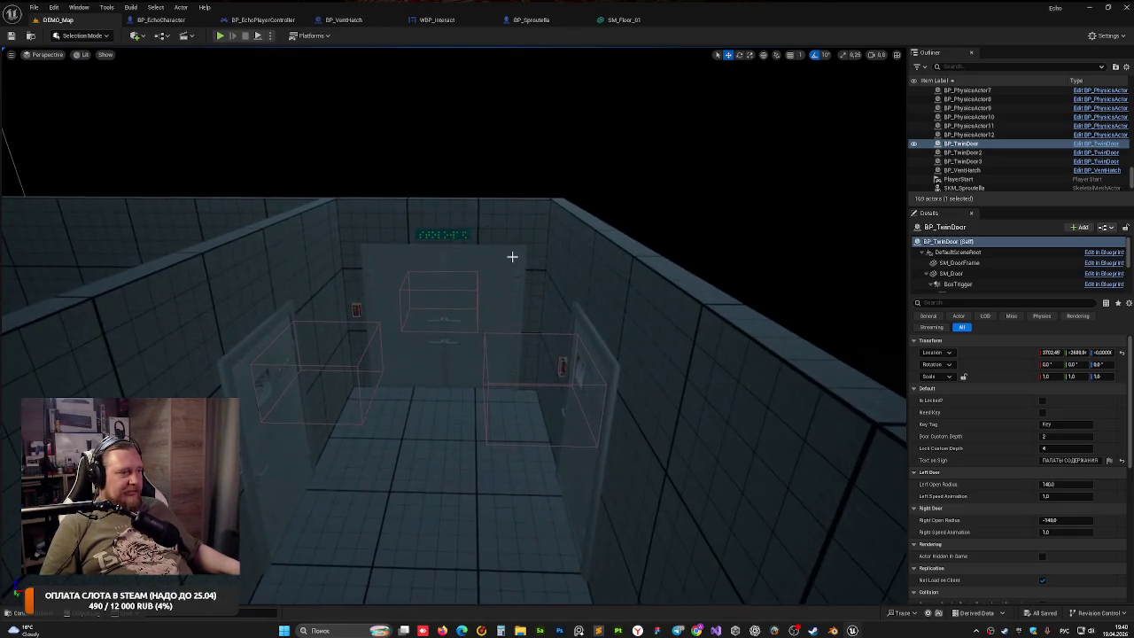
pyautogui.click(482, 266)
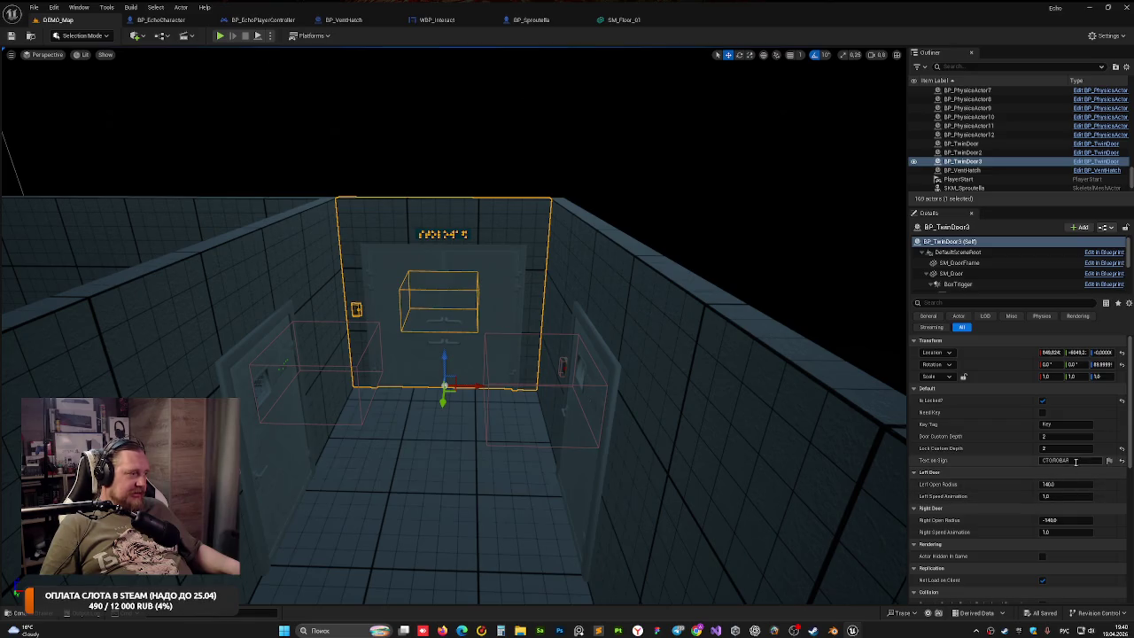
pyautogui.click(1067, 460)
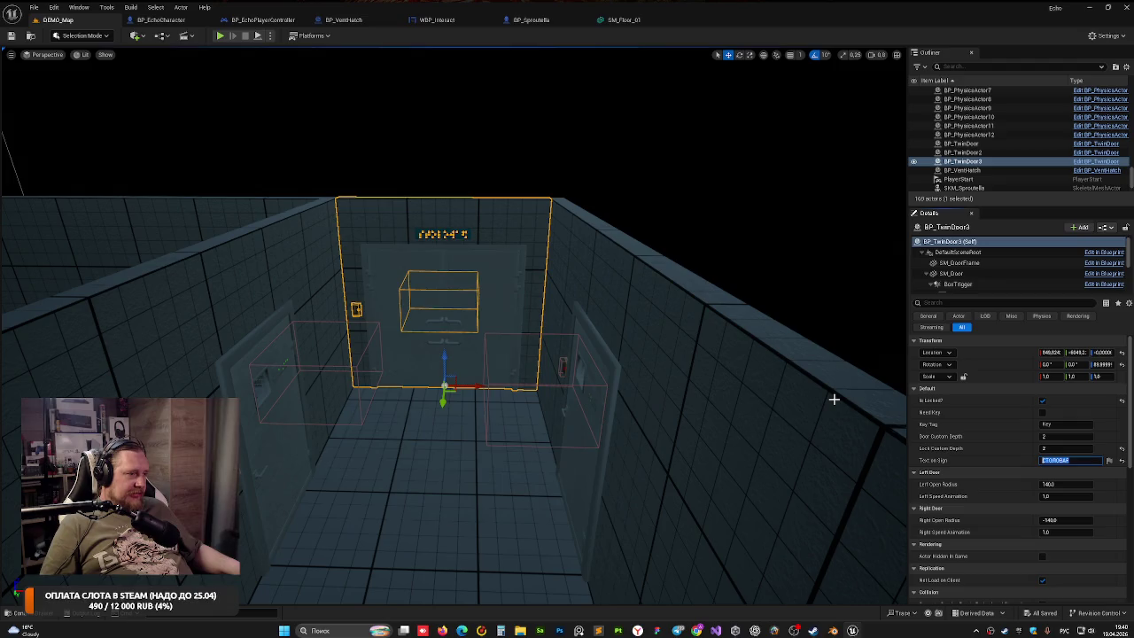
pyautogui.moveTo(382, 316)
pyautogui.mouseDown()
pyautogui.moveTo(434, 297)
pyautogui.moveTo(382, 316)
pyautogui.mouseUp()
pyautogui.press('f')
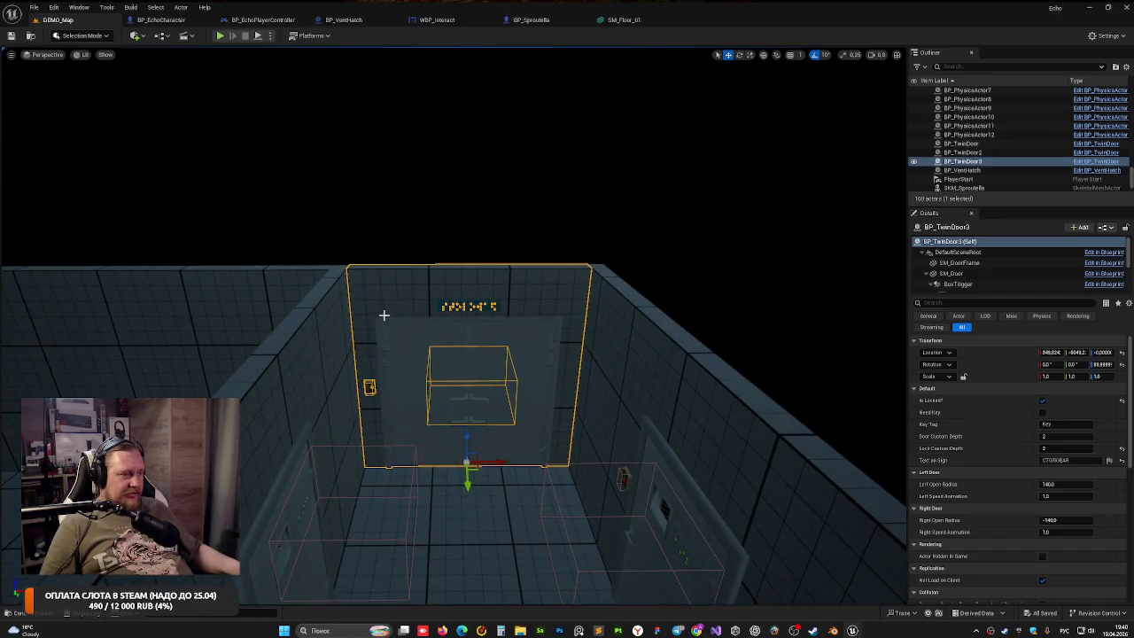
pyautogui.click(1070, 461)
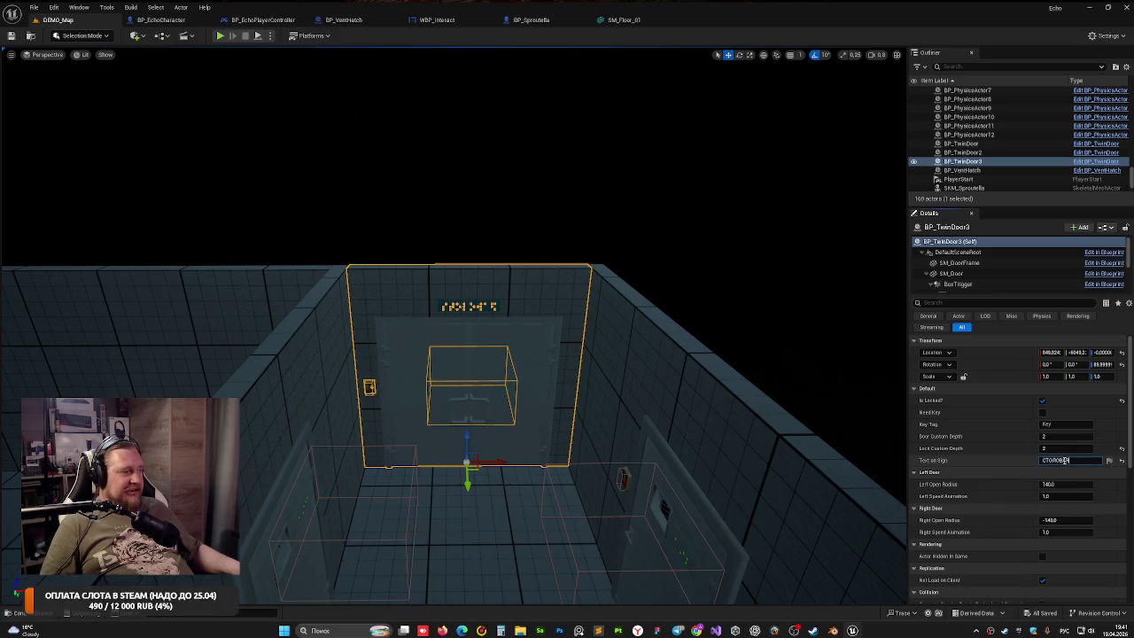
pyautogui.moveTo(1070, 461); pyautogui.dragTo(1022, 458)
pyautogui.write('М')
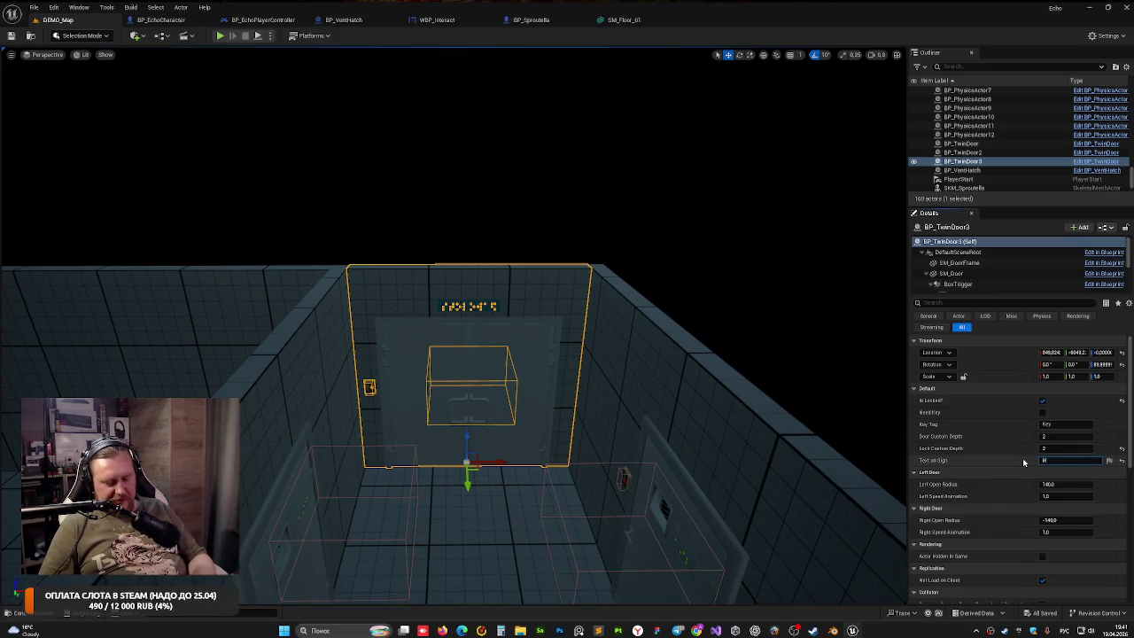
pyautogui.write('ЯТОРЫ')
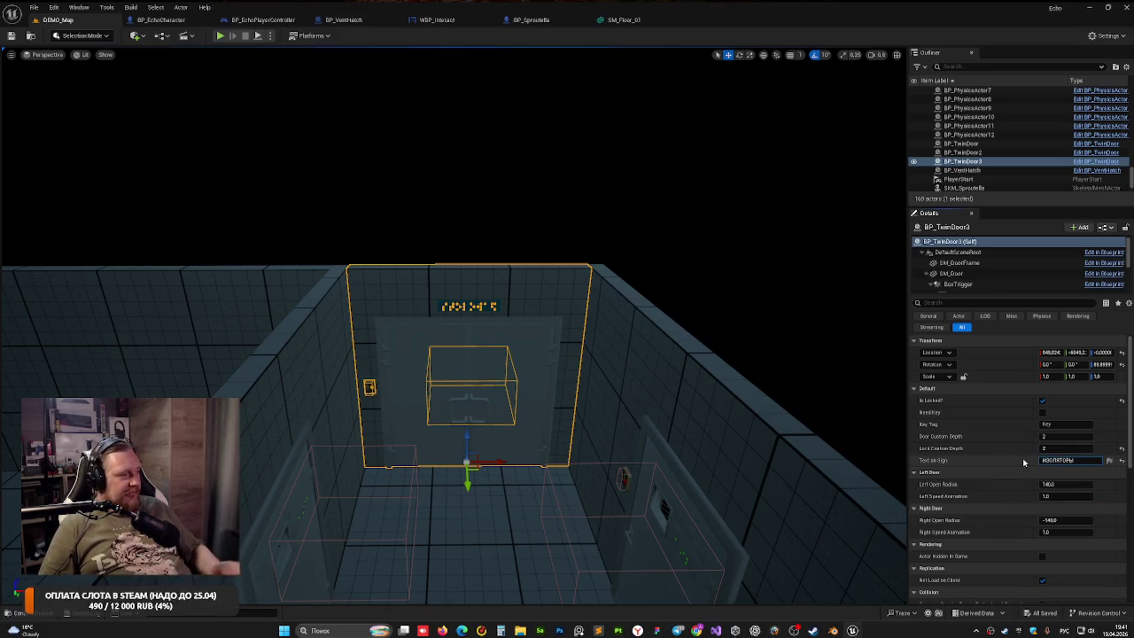
pyautogui.click(473, 210)
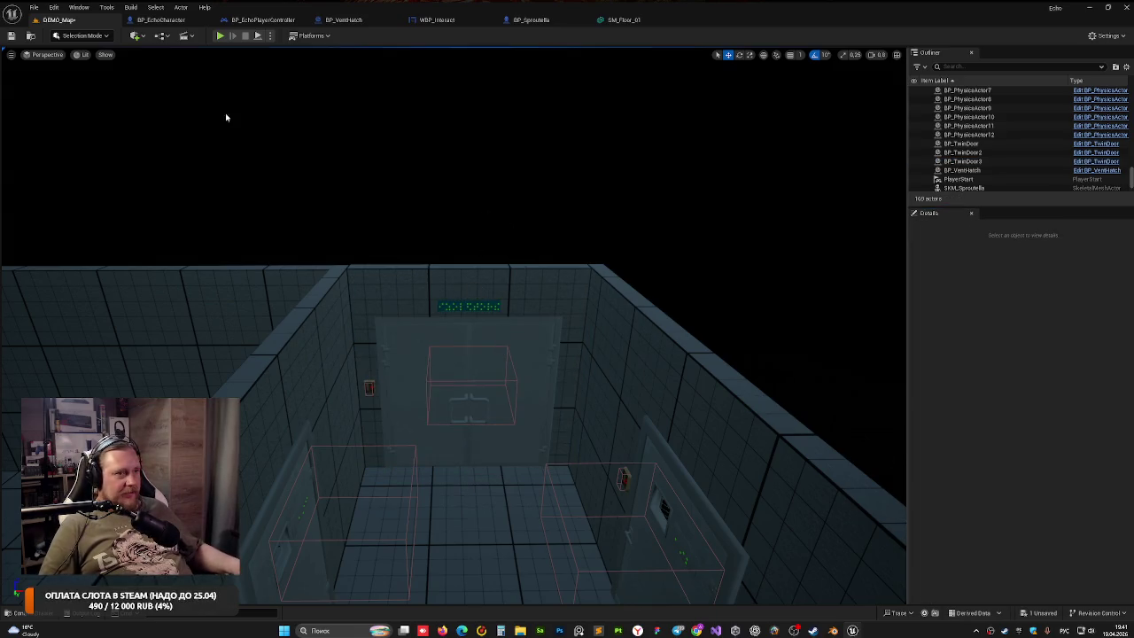
# Playtest the level, walking through the doorway to check the braille sign
pyautogui.click(220, 36)
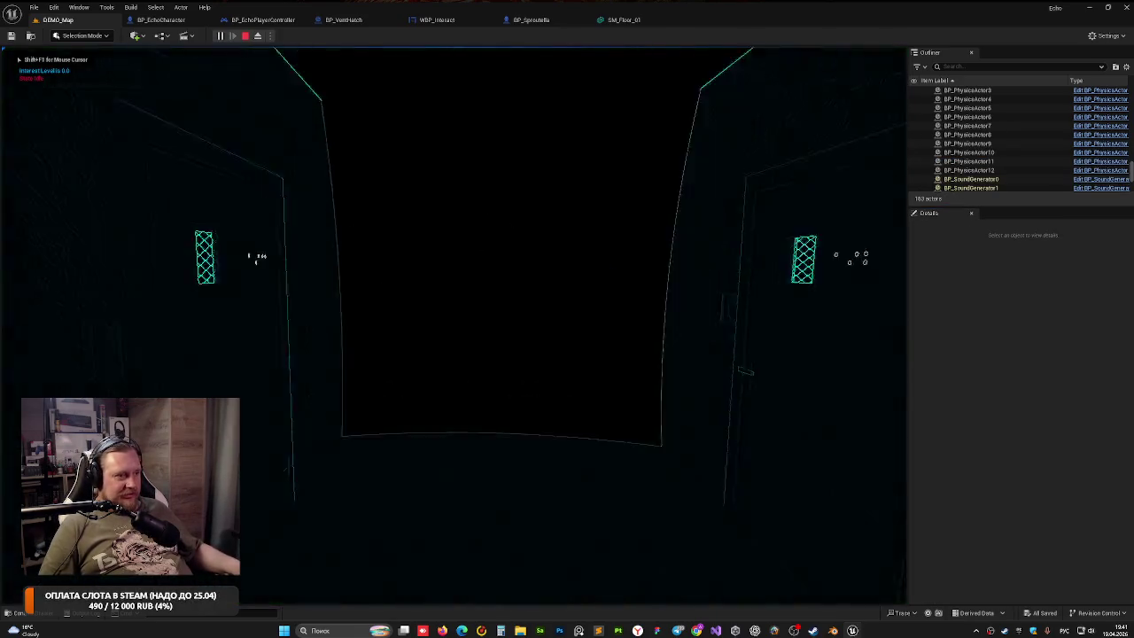
pyautogui.press('w')
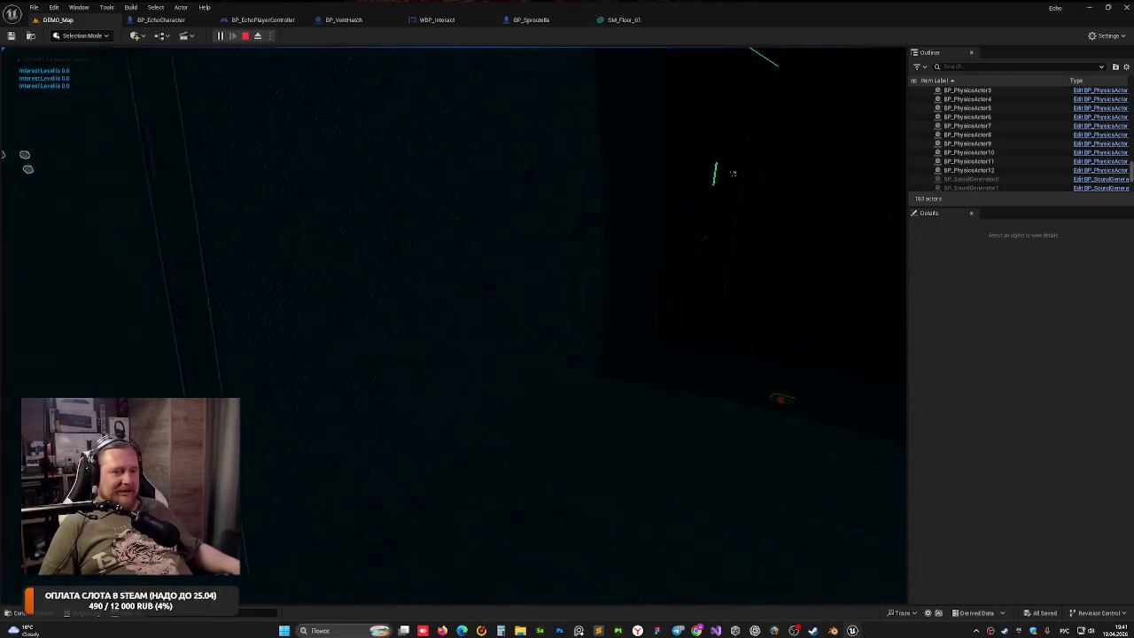
pyautogui.press('Escape')
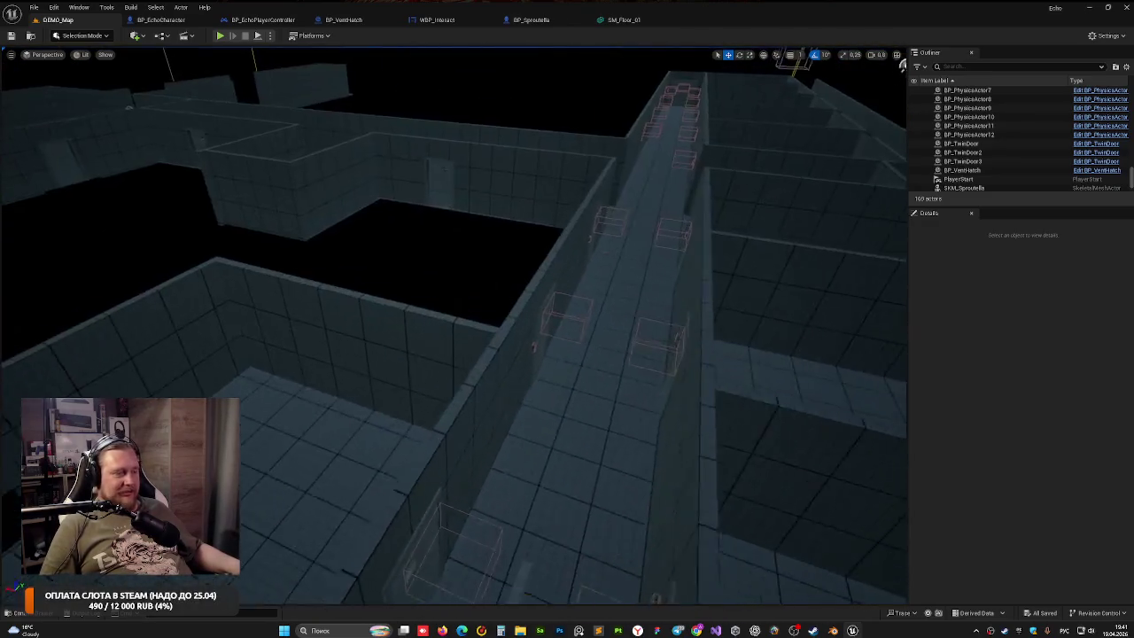
# Select BP_Door_29 and inspect its Text on Sign value ИЗОЛЯТОР
pyautogui.moveTo(533, 346); pyautogui.dragTo(417, 318)
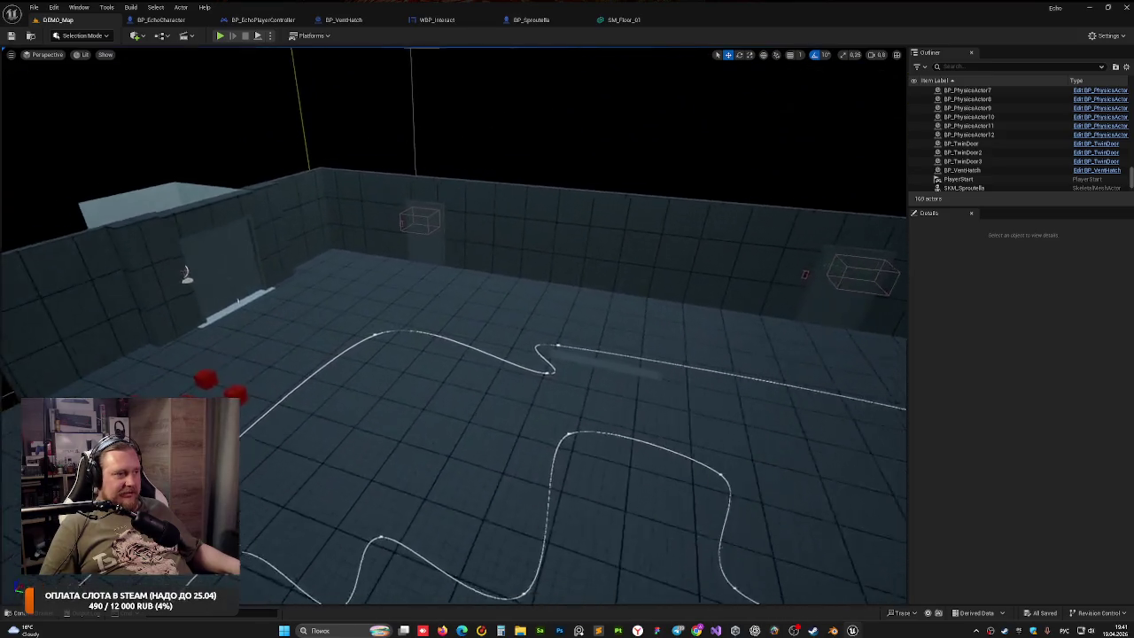
pyautogui.moveTo(425, 266); pyautogui.dragTo(438, 240)
pyautogui.click(438, 240)
pyautogui.moveTo(557, 298); pyautogui.dragTo(549, 297)
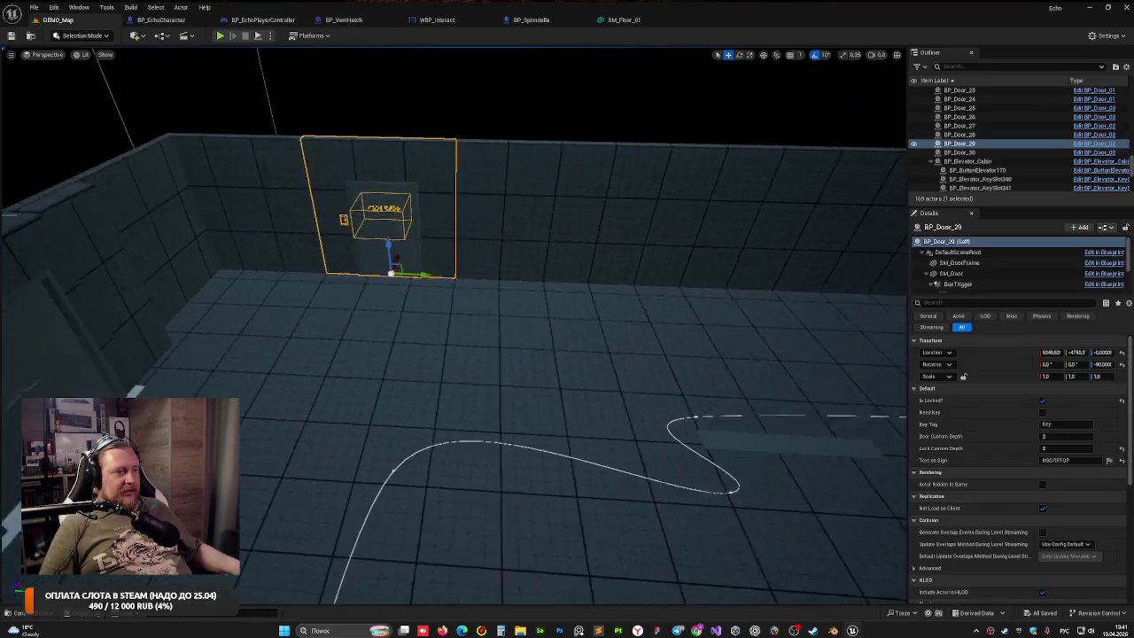
pyautogui.moveTo(454, 326); pyautogui.dragTo(434, 335)
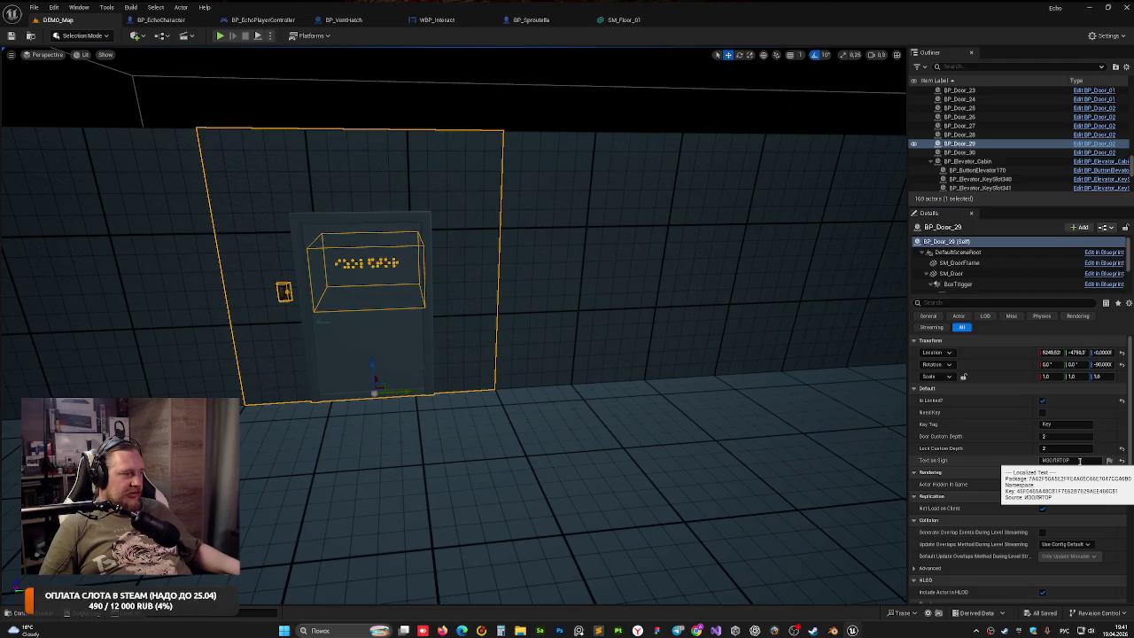
pyautogui.click(1080, 461)
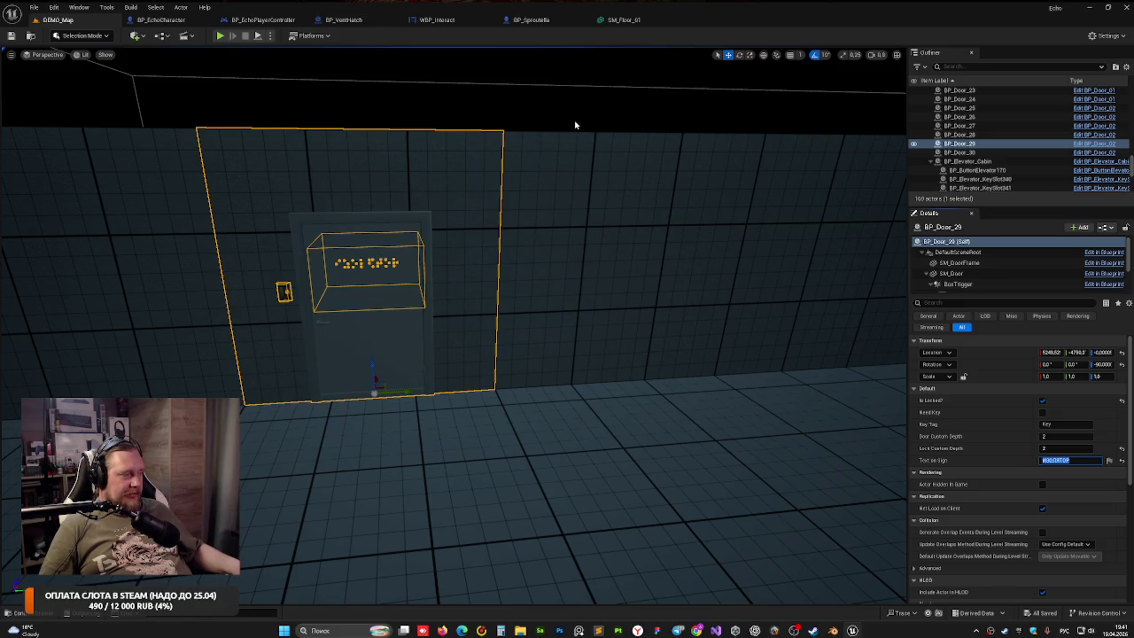
# Select BP_Door_30 with its ПРЕПАРАТОРСКАЯ sign and start a playtest of the level
pyautogui.moveTo(461, 238); pyautogui.dragTo(399, 245)
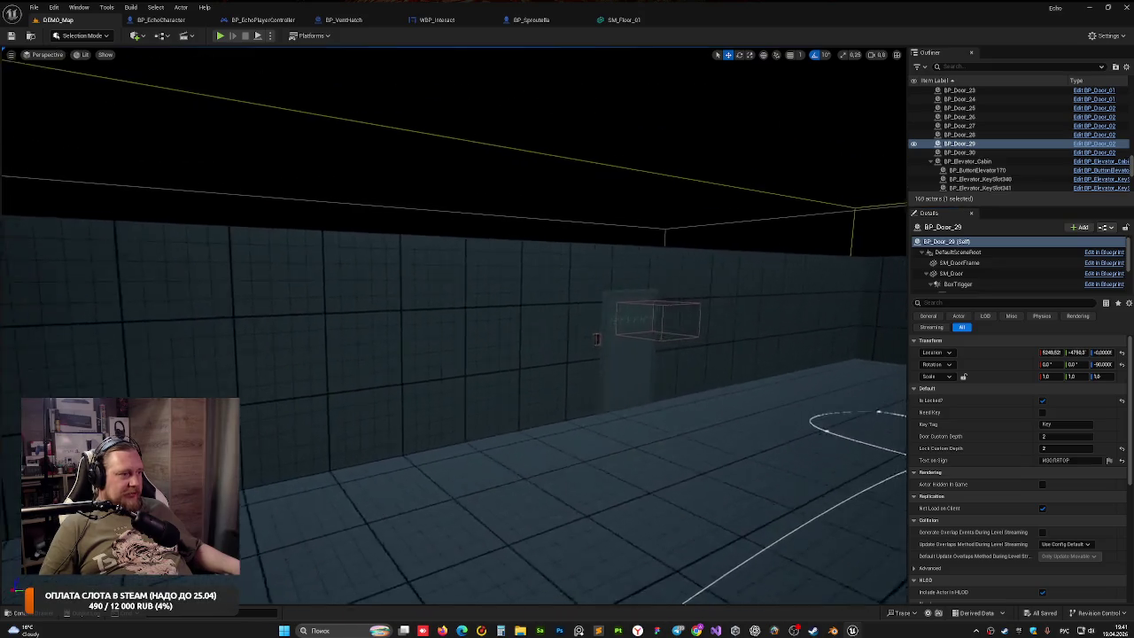
pyautogui.moveTo(508, 268); pyautogui.dragTo(455, 261)
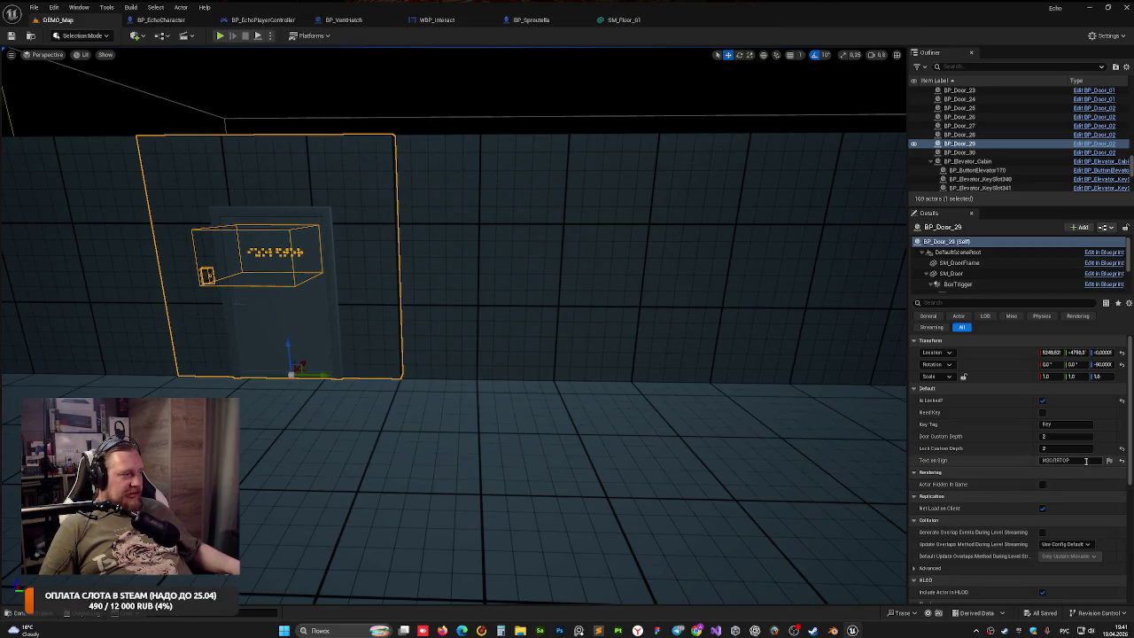
pyautogui.moveTo(399, 301); pyautogui.dragTo(350, 301)
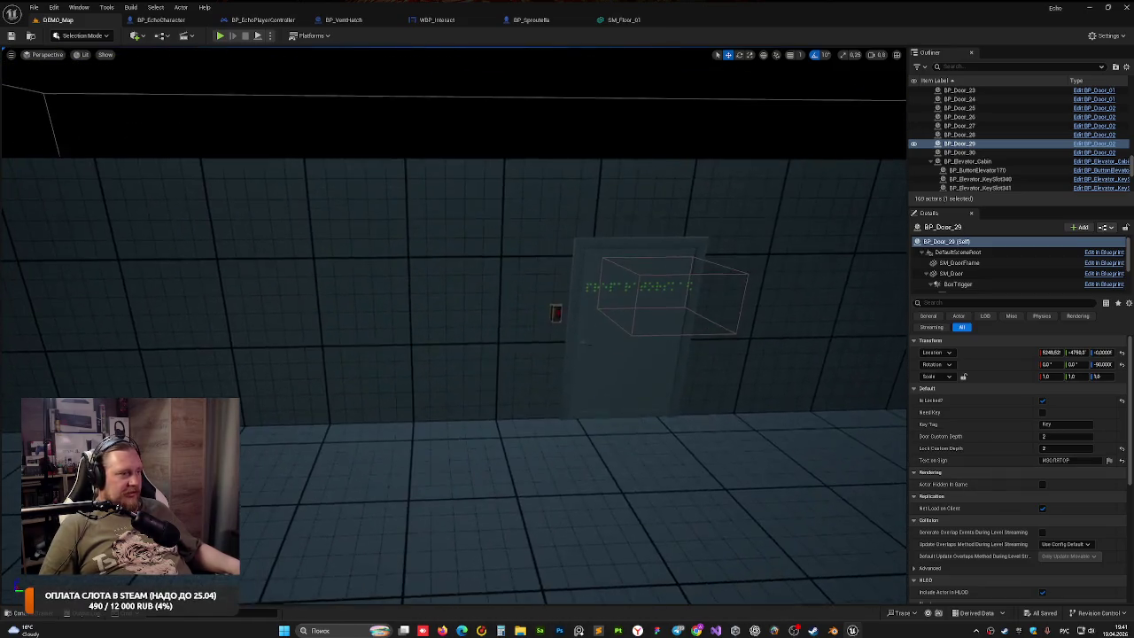
pyautogui.moveTo(413, 230); pyautogui.dragTo(413, 230)
pyautogui.click(506, 250)
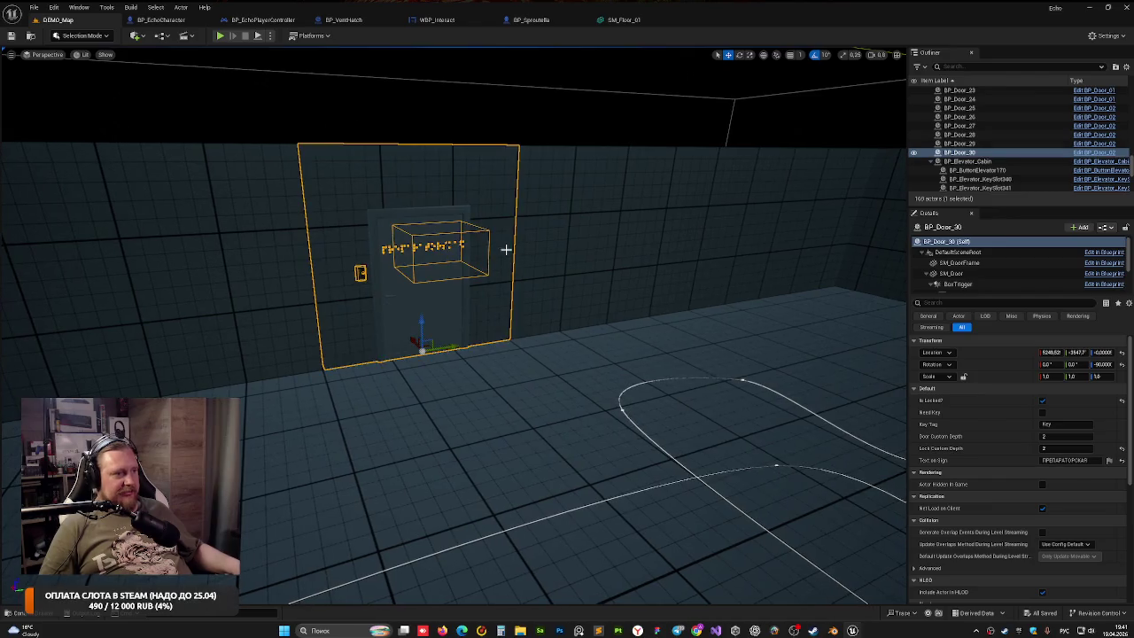
pyautogui.click(220, 35)
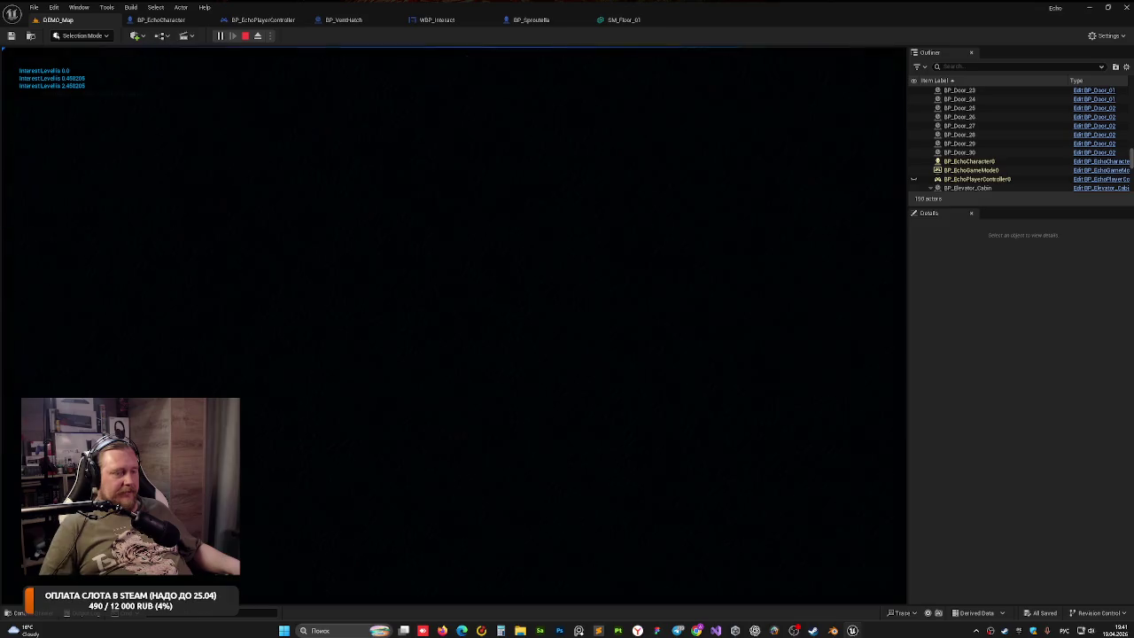
# Stop the playtest, reselect BP_Door_29 and edit its ИЗОЛЯТОР Text on Sign field
pyautogui.press('Escape')
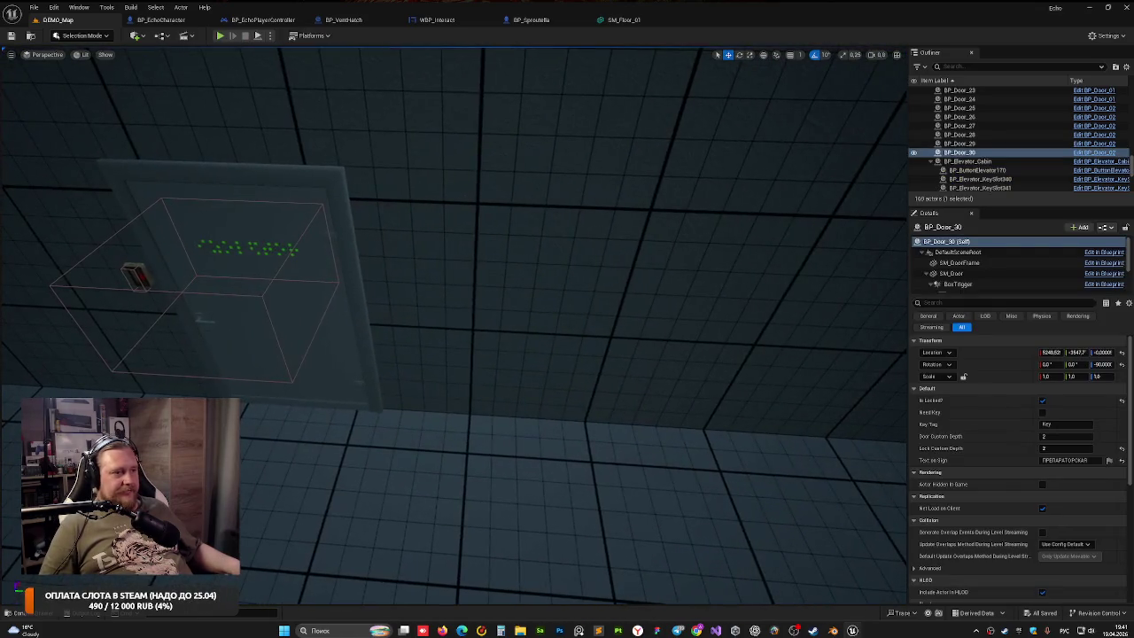
pyautogui.click(401, 179)
pyautogui.click(1068, 460)
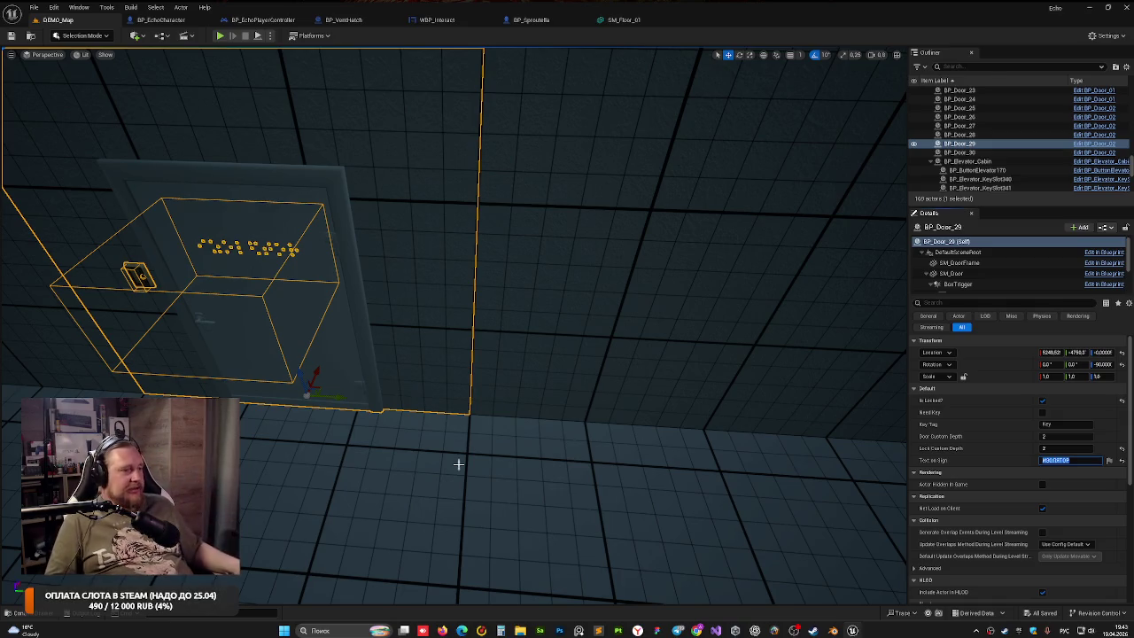
# Place a trial BP_BaseDoor from Actors > Doors, then delete it
pyautogui.moveTo(458, 464); pyautogui.dragTo(585, 434)
pyautogui.hotkey('ctrl', 'space')
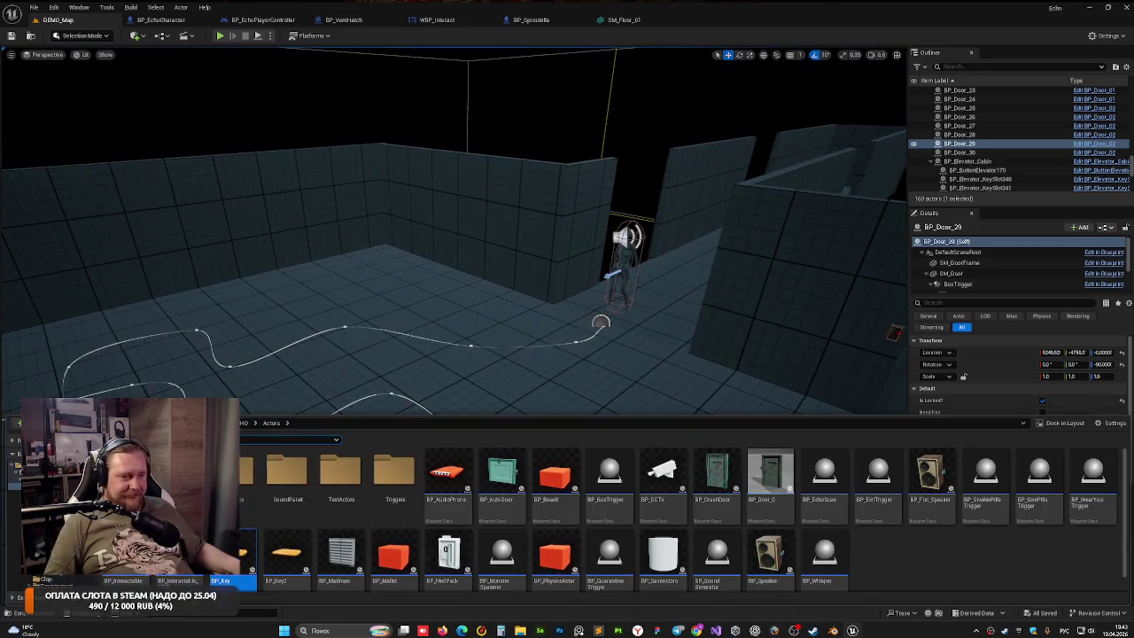
pyautogui.doubleClick(246, 472)
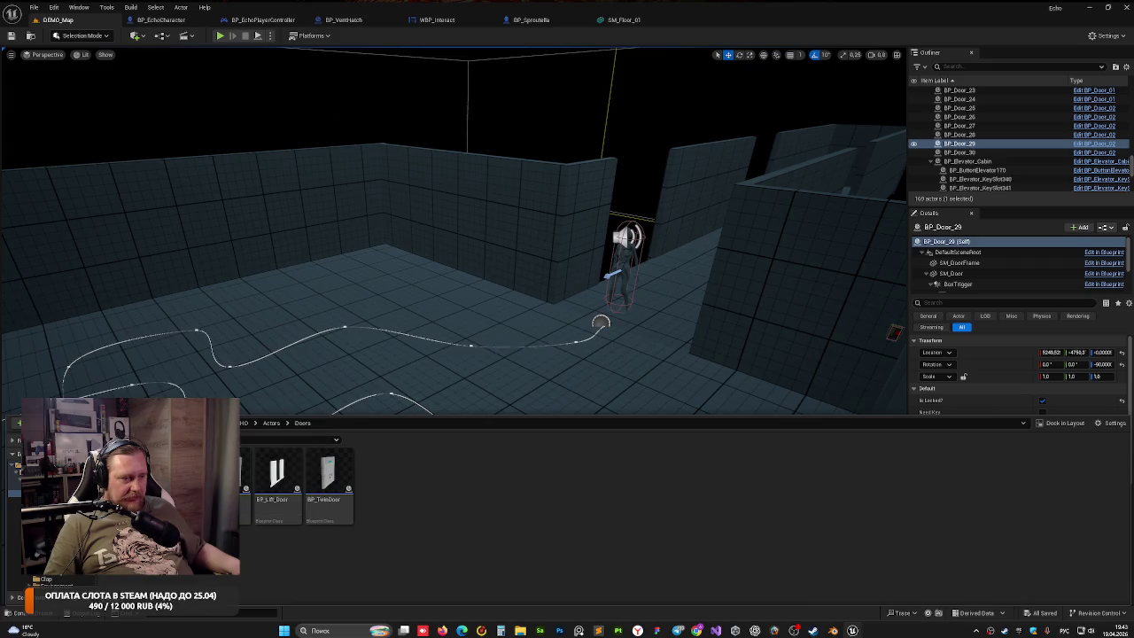
pyautogui.moveTo(252, 479)
pyautogui.mouseDown()
pyautogui.moveTo(257, 425)
pyautogui.moveTo(230, 319)
pyautogui.mouseUp()
pyautogui.scroll(3, 352, 347)
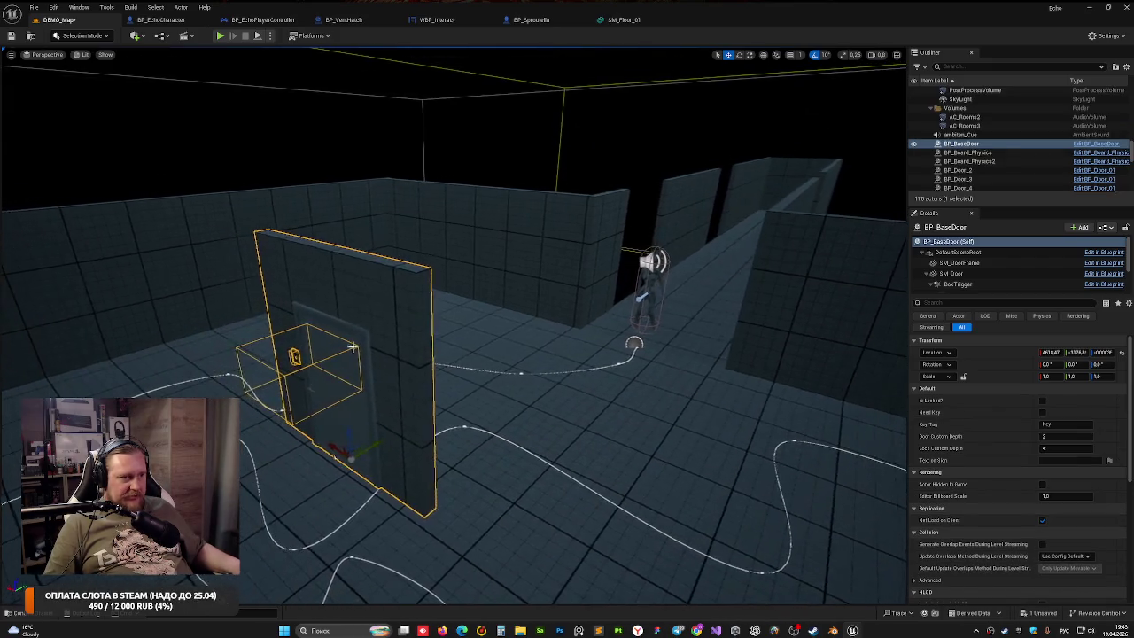
pyautogui.press('Delete')
# Browse the content drawer past Elevator and Physics to Actors > SoundPanel and select BP_SoundPanel
pyautogui.hotkey('ctrl', 'space')
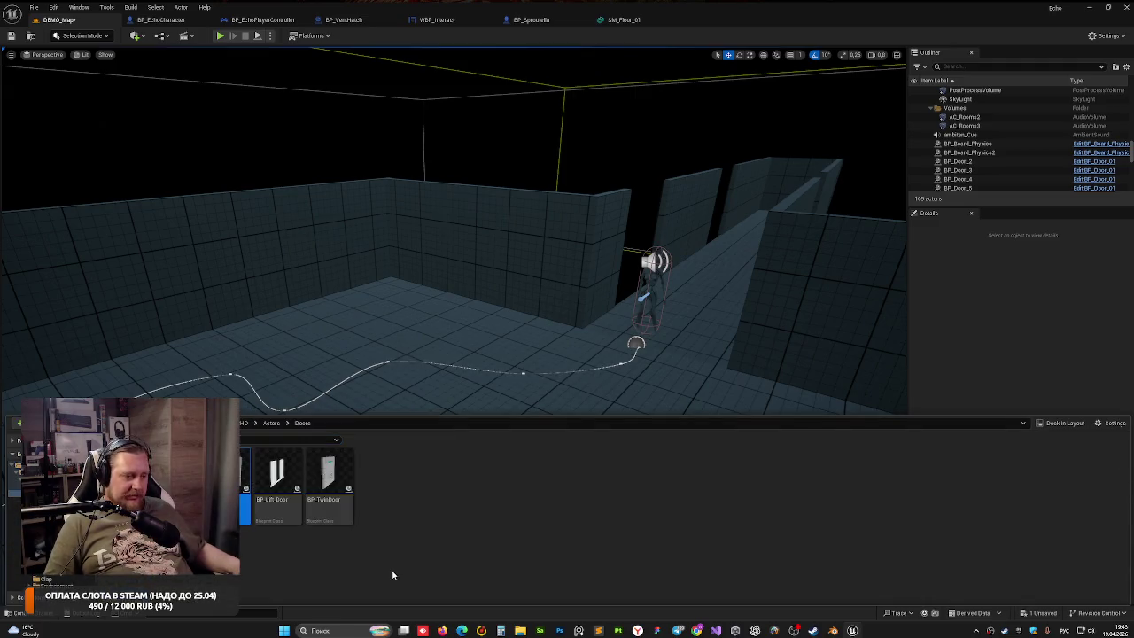
pyautogui.click(324, 503)
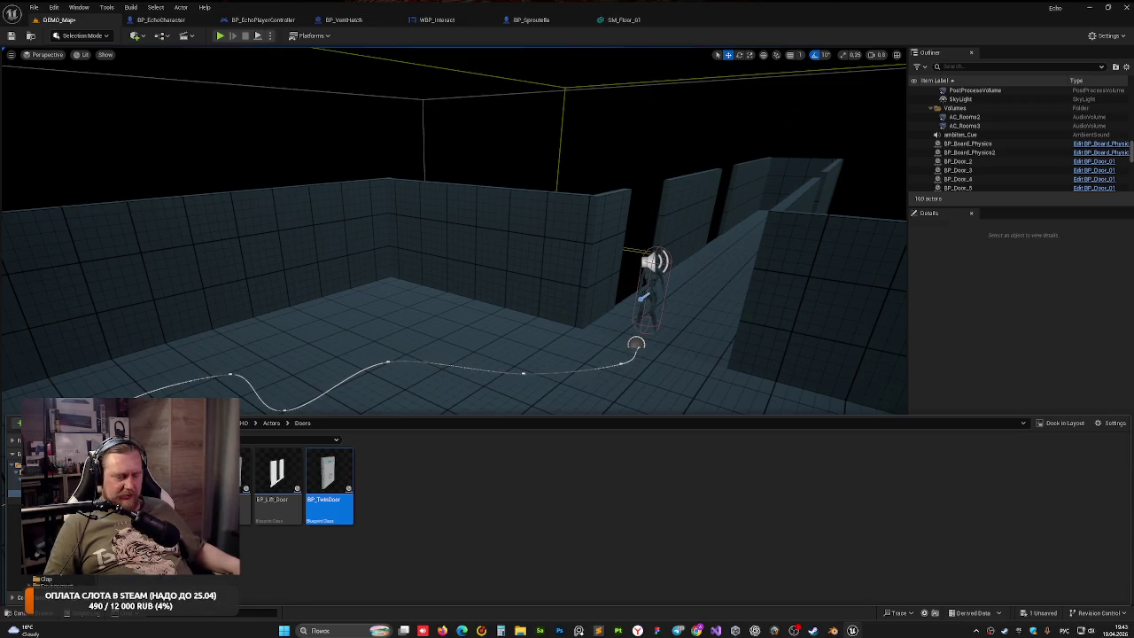
pyautogui.click(14, 500)
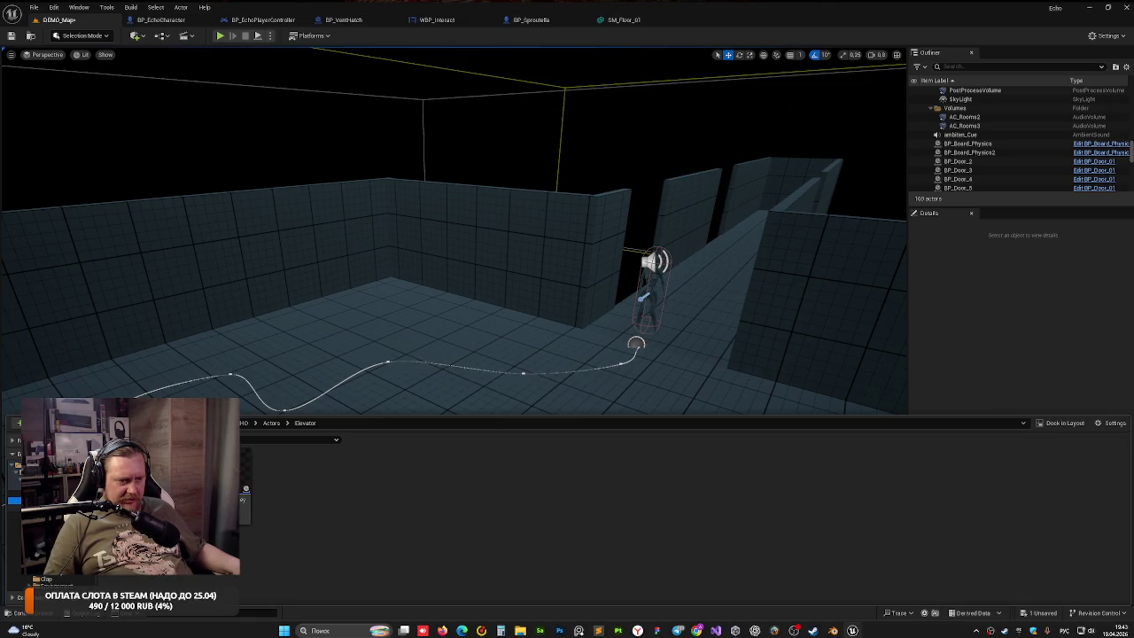
pyautogui.click(15, 507)
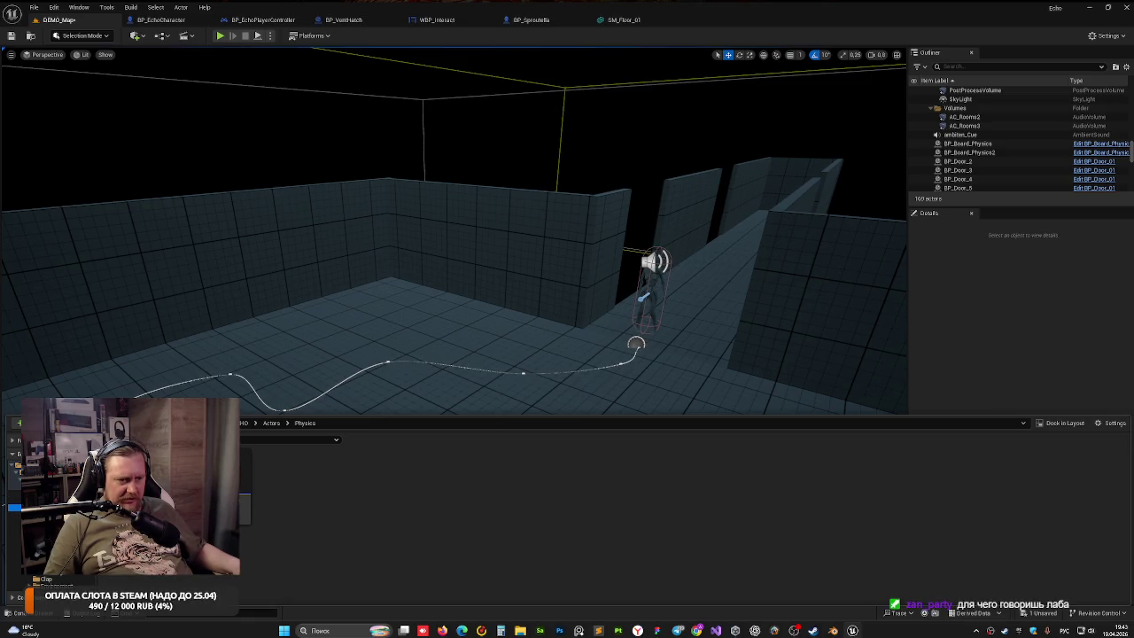
pyautogui.click(14, 514)
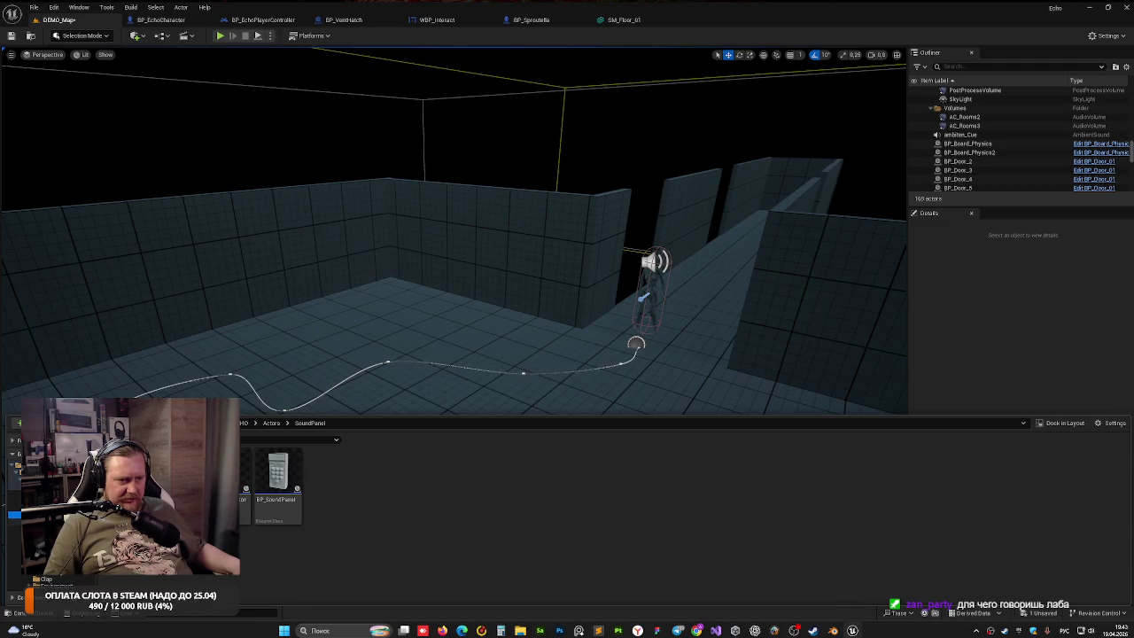
pyautogui.click(268, 502)
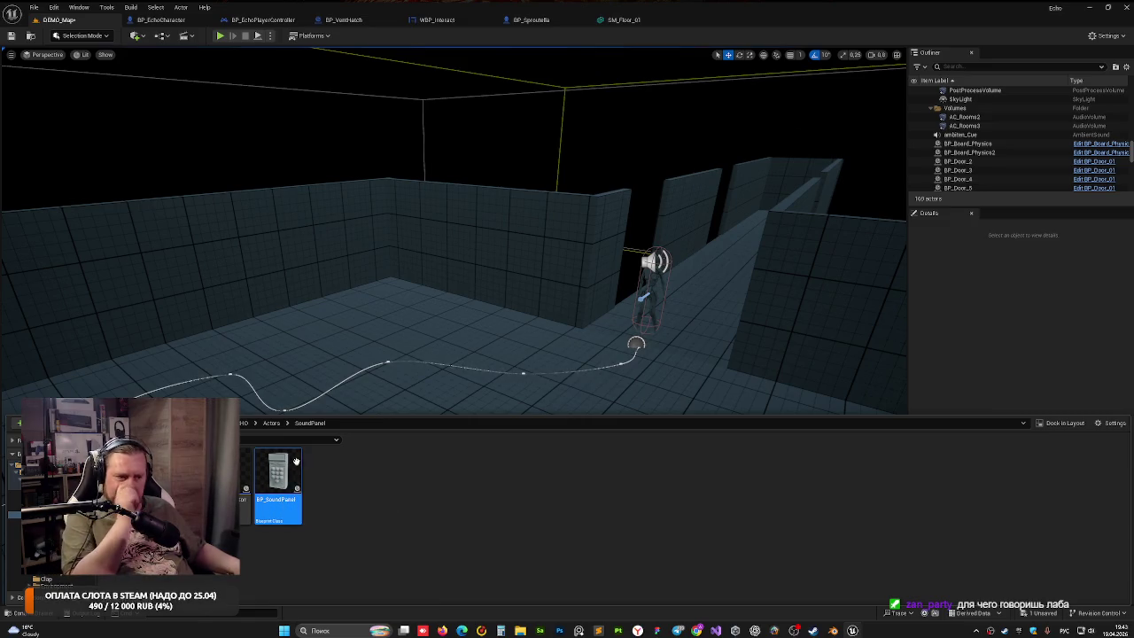
# Place a BP_SoundPanel near the left wall and raise it up the wall
pyautogui.moveTo(280, 483)
pyautogui.mouseDown()
pyautogui.moveTo(278, 337)
pyautogui.moveTo(225, 285)
pyautogui.mouseUp()
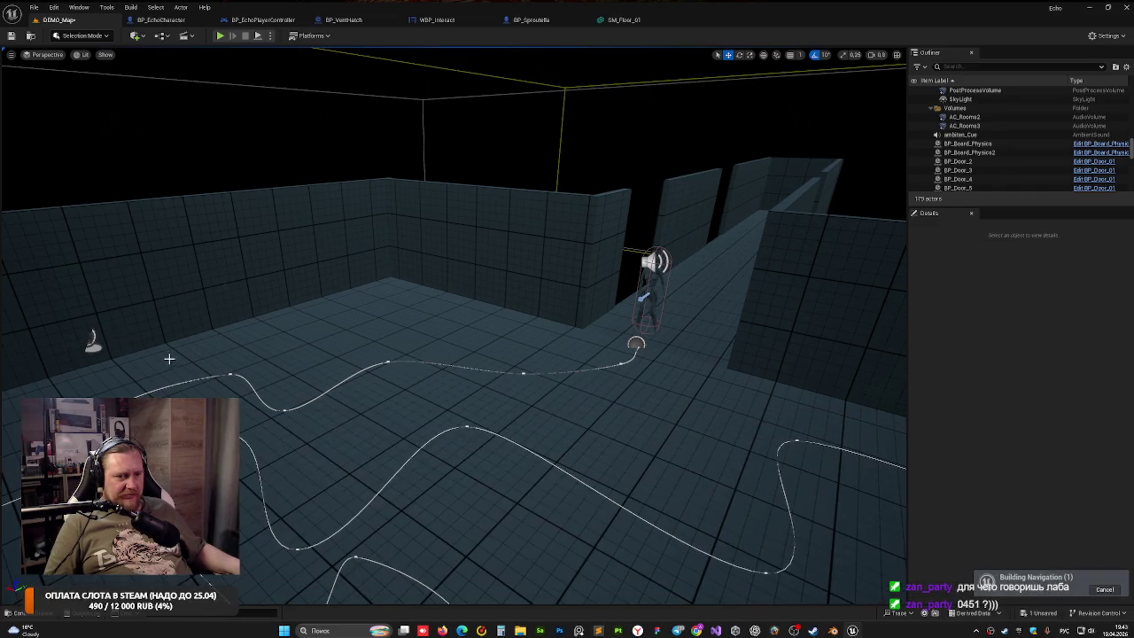
pyautogui.press('f')
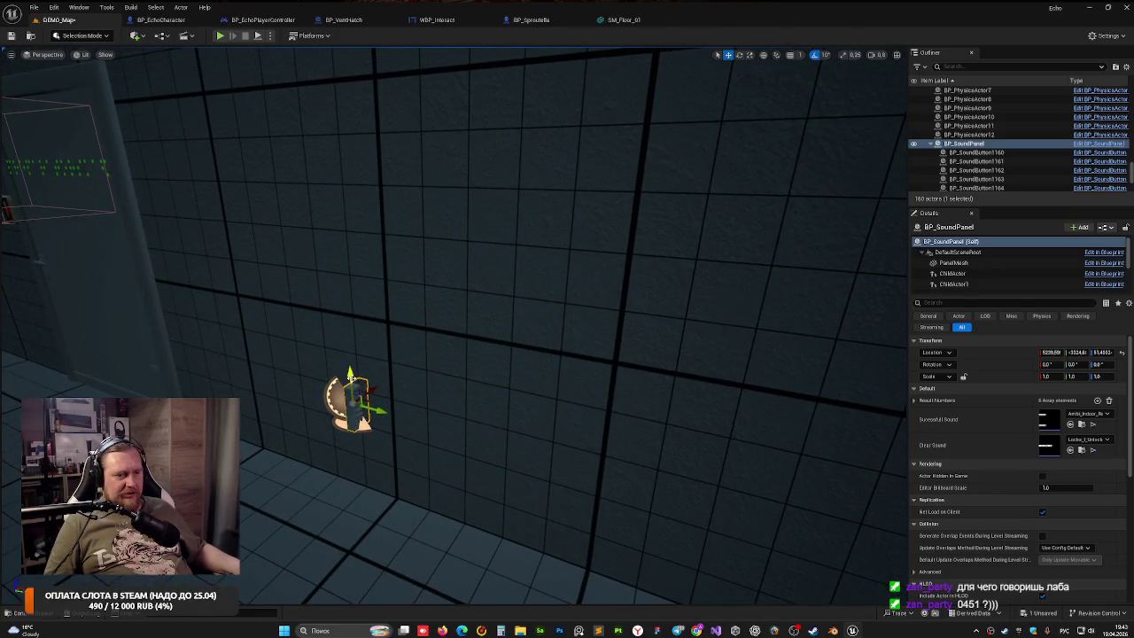
pyautogui.moveTo(350, 377); pyautogui.dragTo(341, 269)
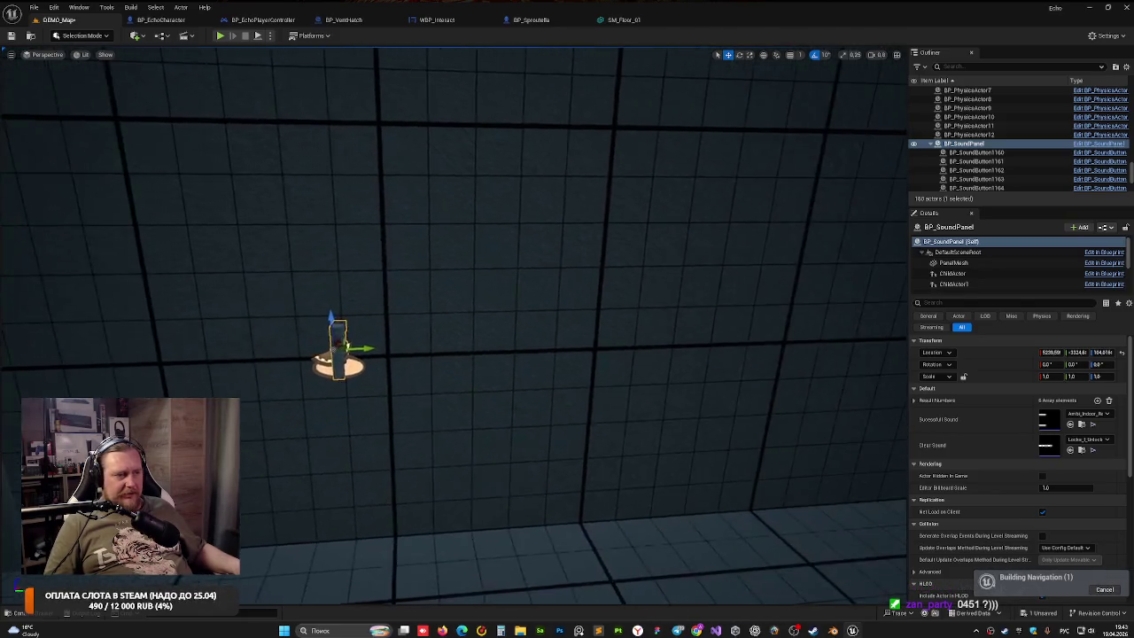
pyautogui.scroll(5, 251, 398)
# Rotate the sound panel about 90° on Z to sit flush, and frame BP_Door_30
pyautogui.press('e')
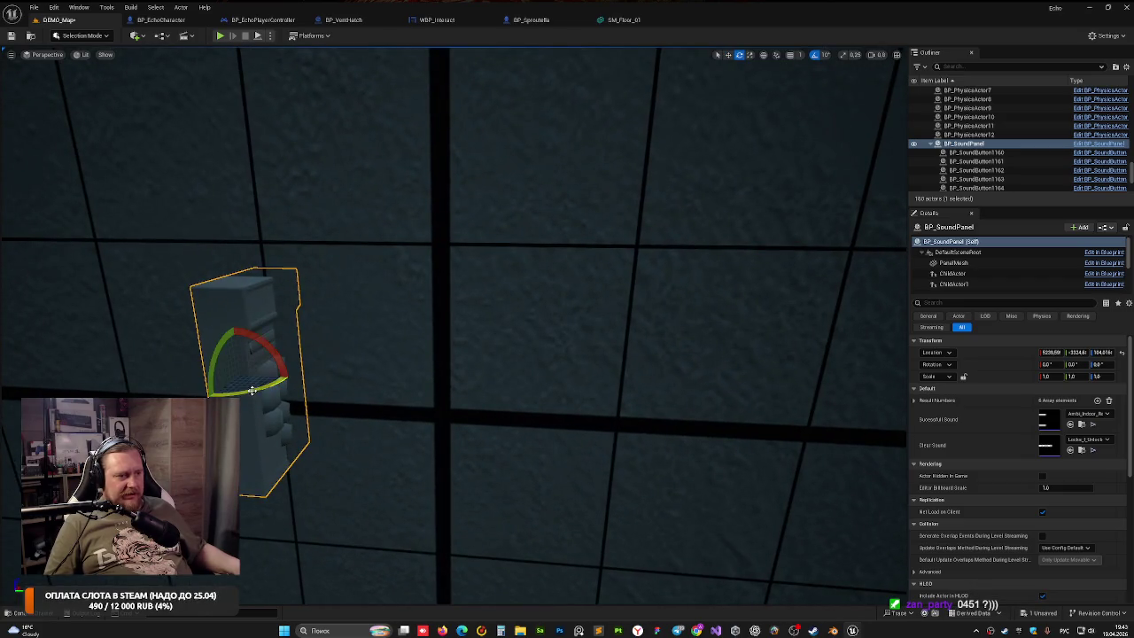
pyautogui.moveTo(253, 390)
pyautogui.mouseDown()
pyautogui.moveTo(284, 370)
pyautogui.moveTo(296, 384)
pyautogui.mouseUp()
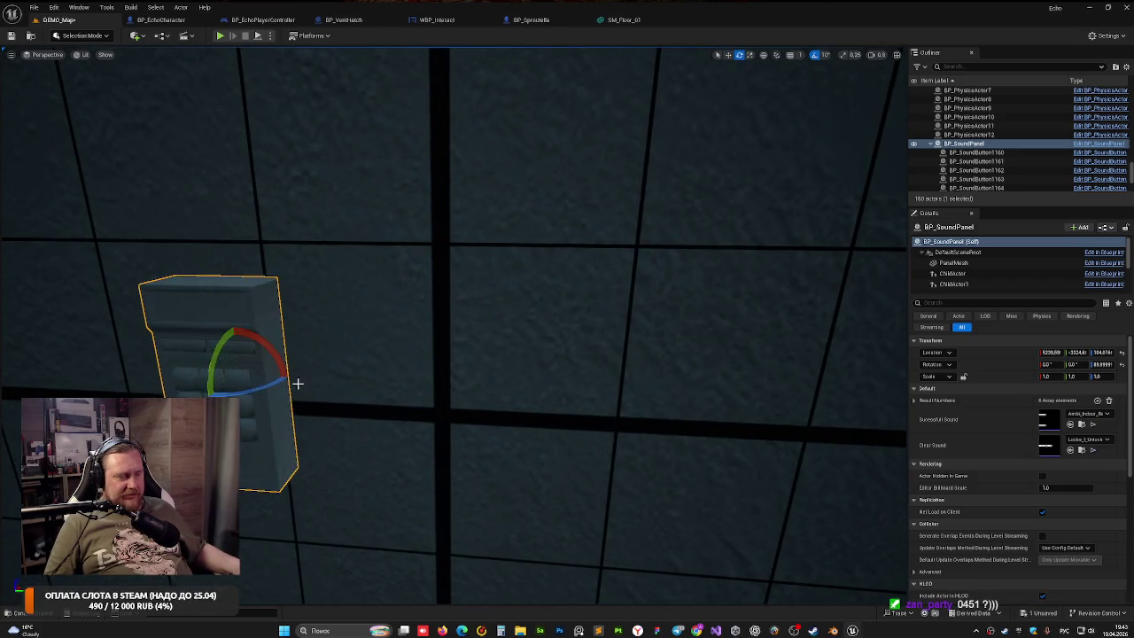
pyautogui.press('f')
pyautogui.click(336, 363)
pyautogui.press('f')
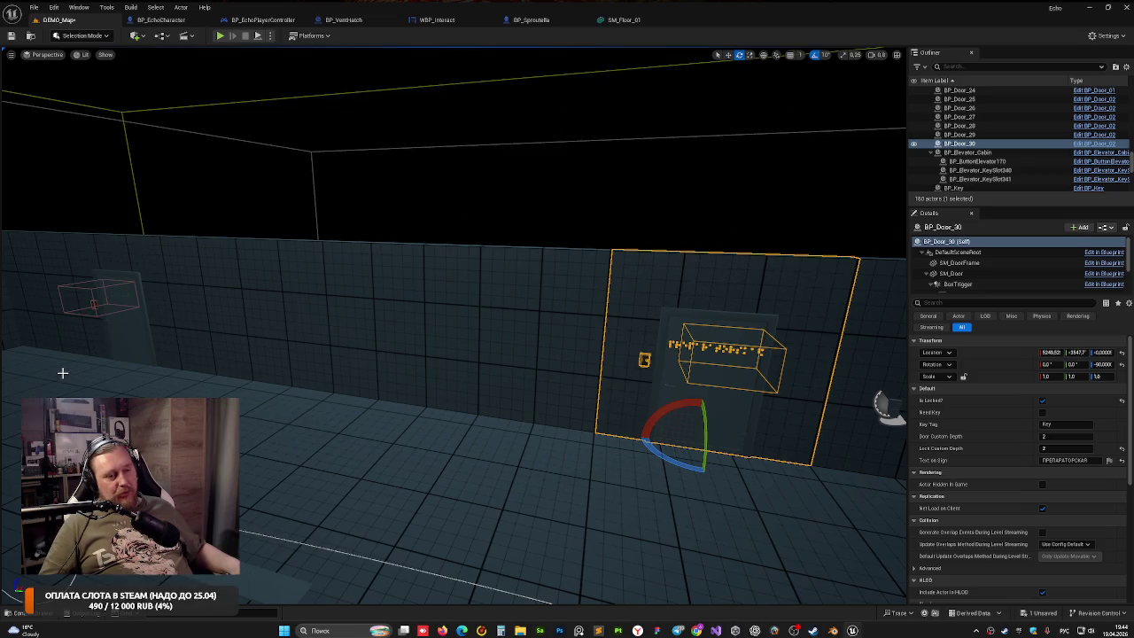
pyautogui.moveTo(62, 373); pyautogui.dragTo(363, 375)
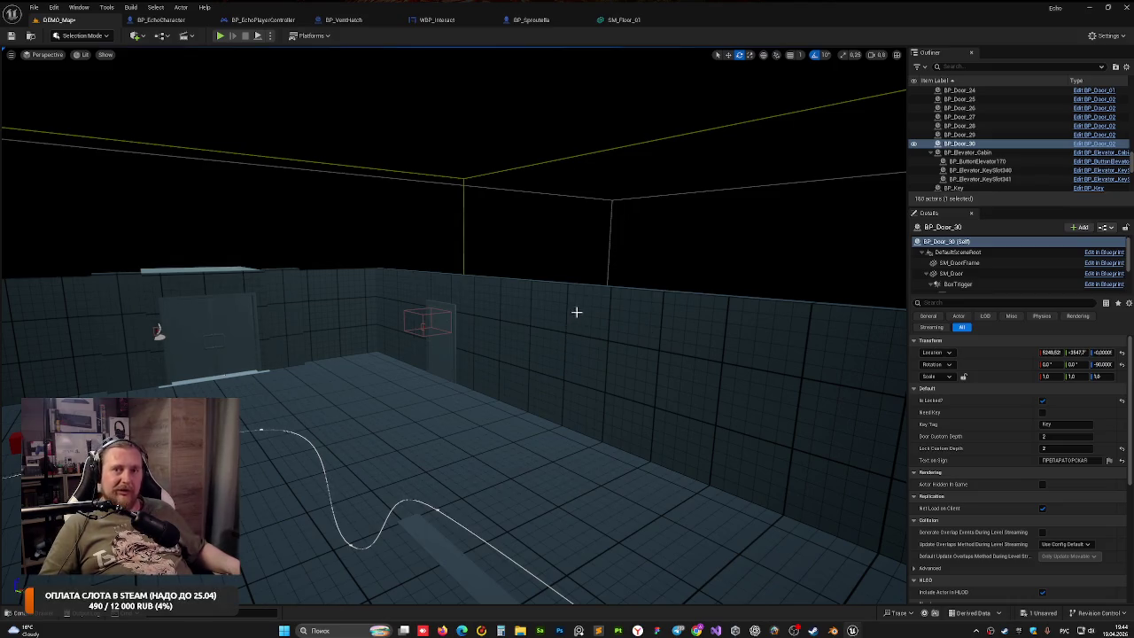
pyautogui.moveTo(416, 305); pyautogui.dragTo(465, 305)
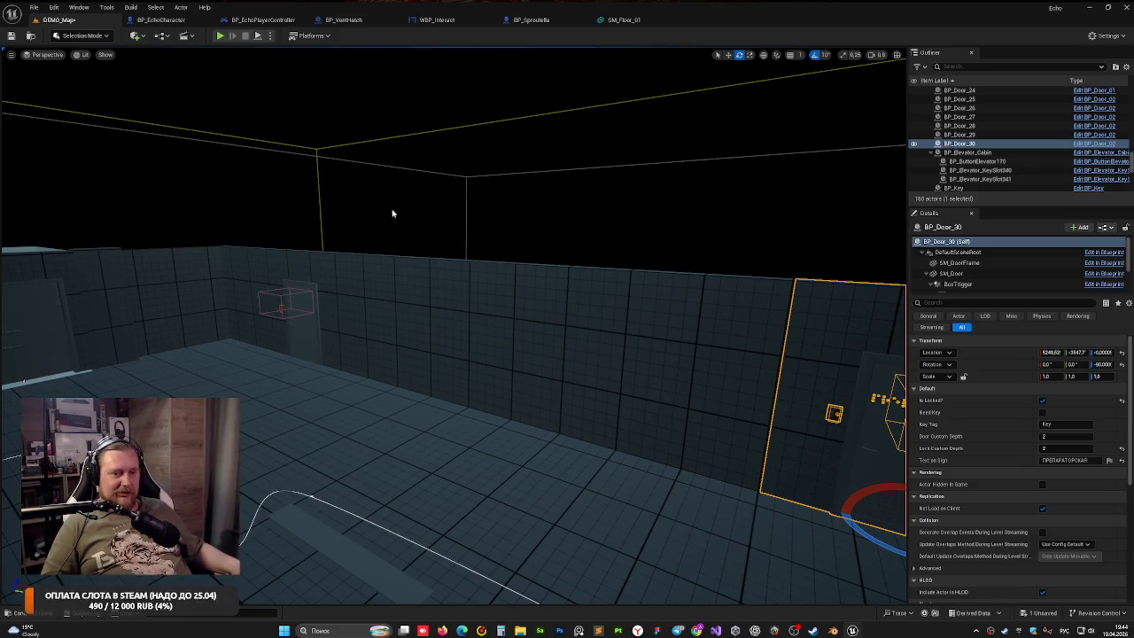
pyautogui.moveTo(392, 212); pyautogui.dragTo(367, 227)
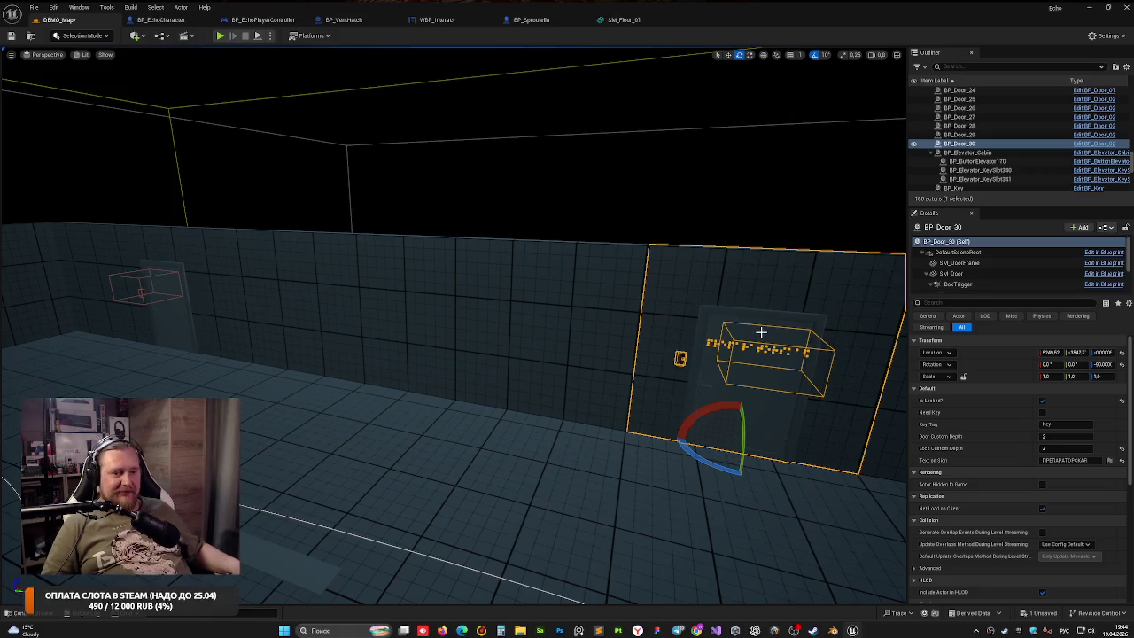
# Raise the keypad panel slightly, save the level with Ctrl+S and start Play in Editor
pyautogui.click(173, 280)
pyautogui.moveTo(353, 347)
pyautogui.mouseDown()
pyautogui.moveTo(350, 337)
pyautogui.moveTo(232, 322)
pyautogui.mouseUp()
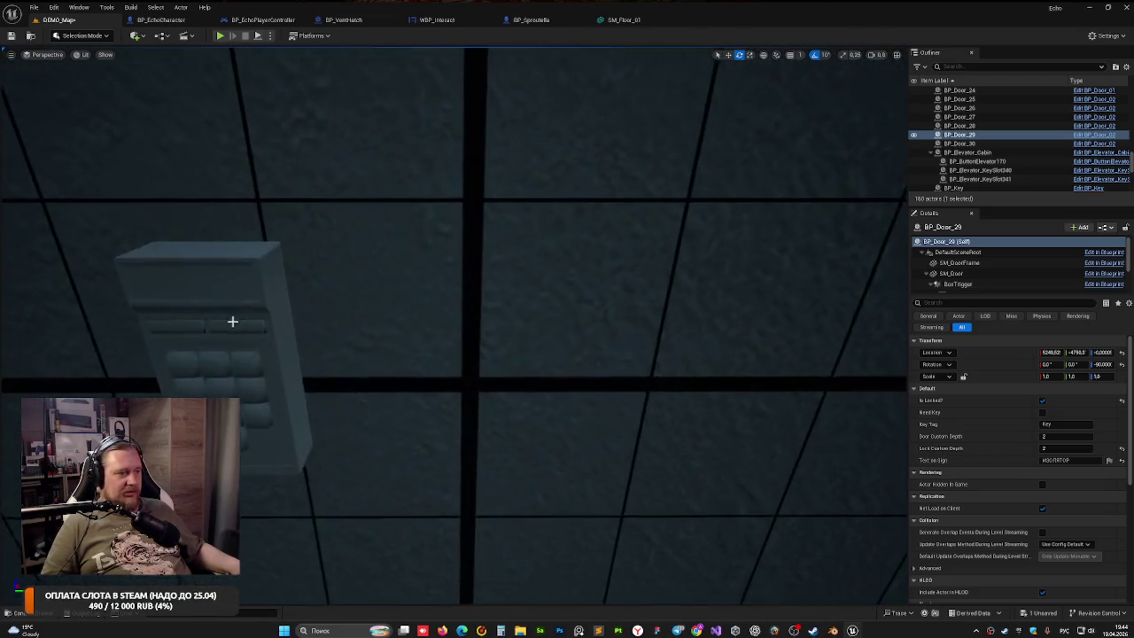
pyautogui.click(313, 345)
pyautogui.moveTo(313, 345)
pyautogui.mouseDown()
pyautogui.moveTo(341, 291)
pyautogui.moveTo(314, 175)
pyautogui.moveTo(344, 197)
pyautogui.mouseUp()
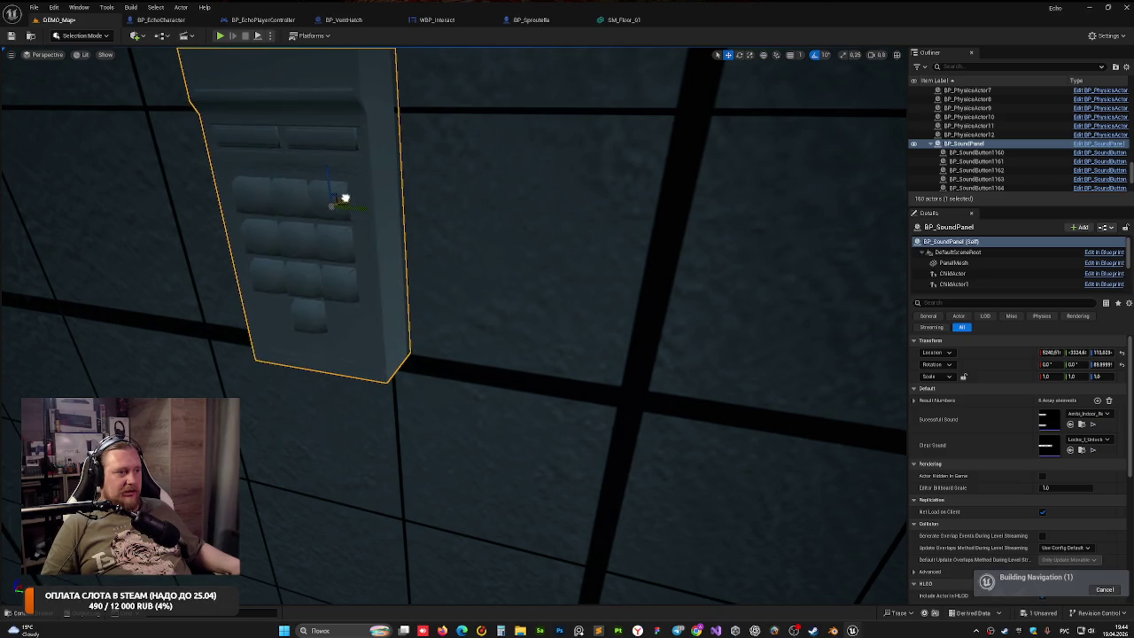
pyautogui.scroll(-10, 343, 198)
pyautogui.hotkey('ctrl', 's')
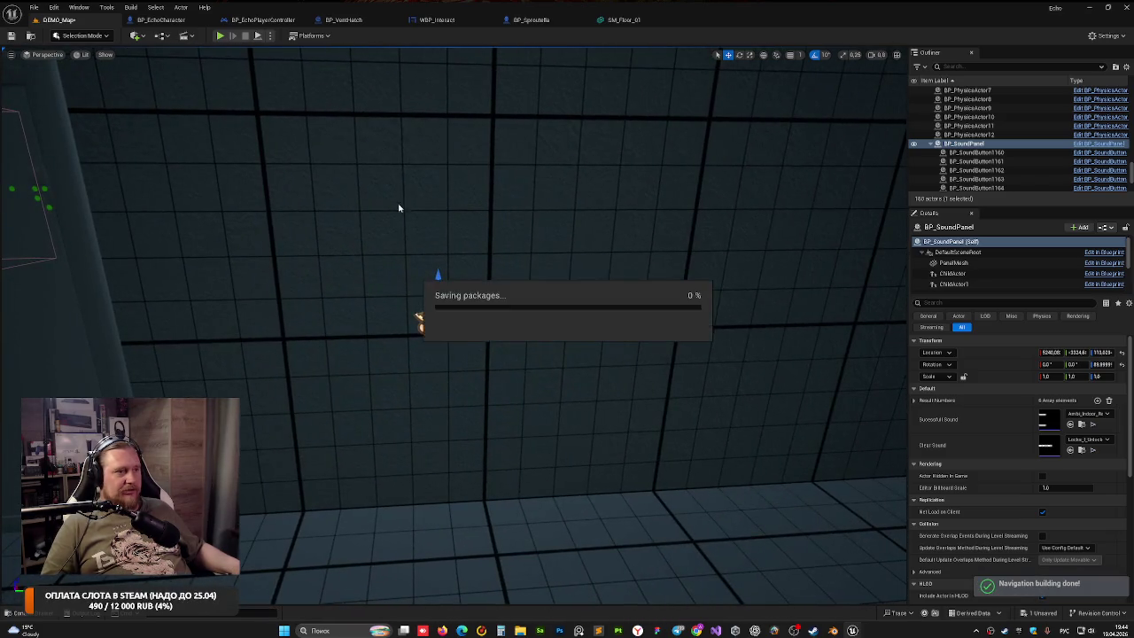
pyautogui.hotkey('alt', 'p')
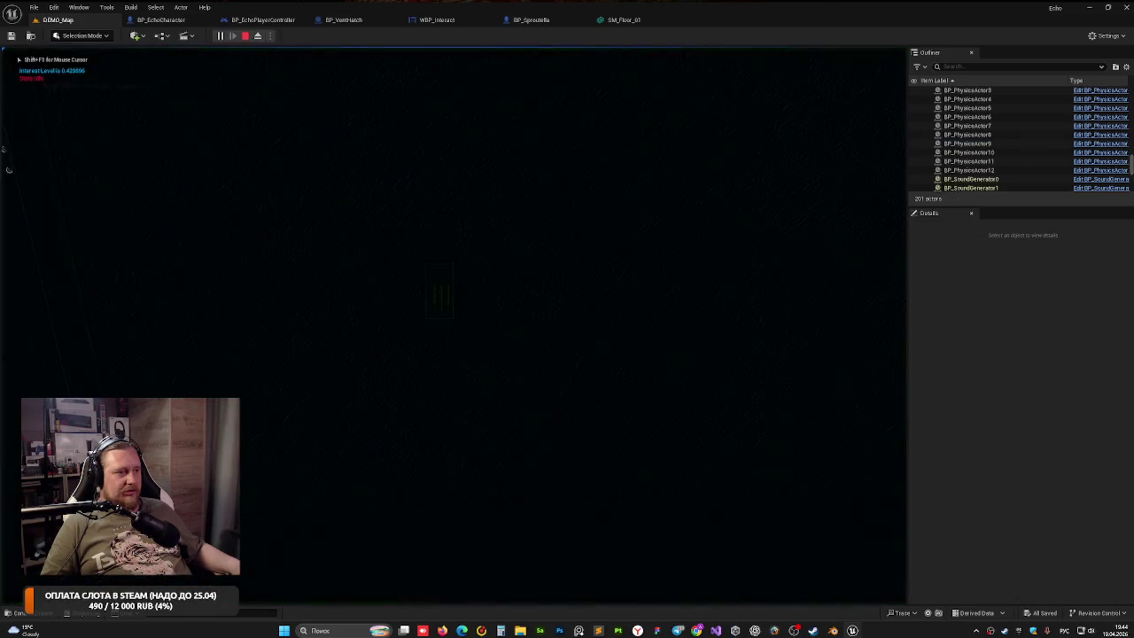
# Playtest walking up to the keypad, view its ten buttons in the editor, then playtest again
pyautogui.press('w')
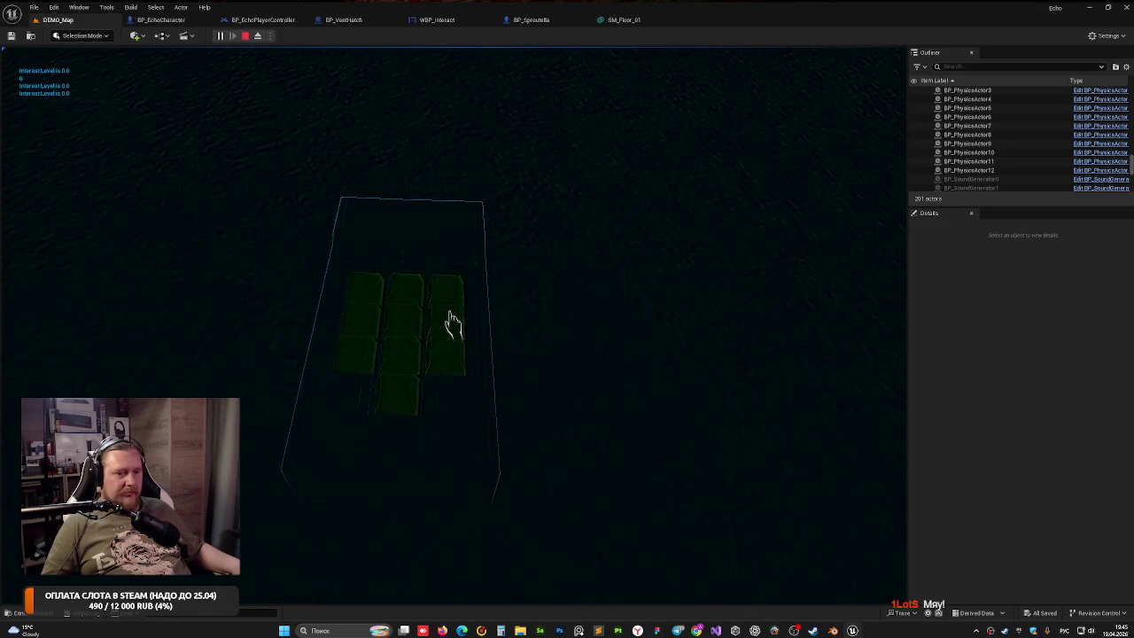
pyautogui.press('Escape')
pyautogui.moveTo(416, 161)
pyautogui.mouseDown()
pyautogui.moveTo(416, 266)
pyautogui.moveTo(408, 212)
pyautogui.moveTo(399, 221)
pyautogui.moveTo(443, 221)
pyautogui.moveTo(412, 226)
pyautogui.moveTo(423, 223)
pyautogui.mouseUp()
pyautogui.moveTo(518, 234); pyautogui.dragTo(456, 243)
pyautogui.click(220, 36)
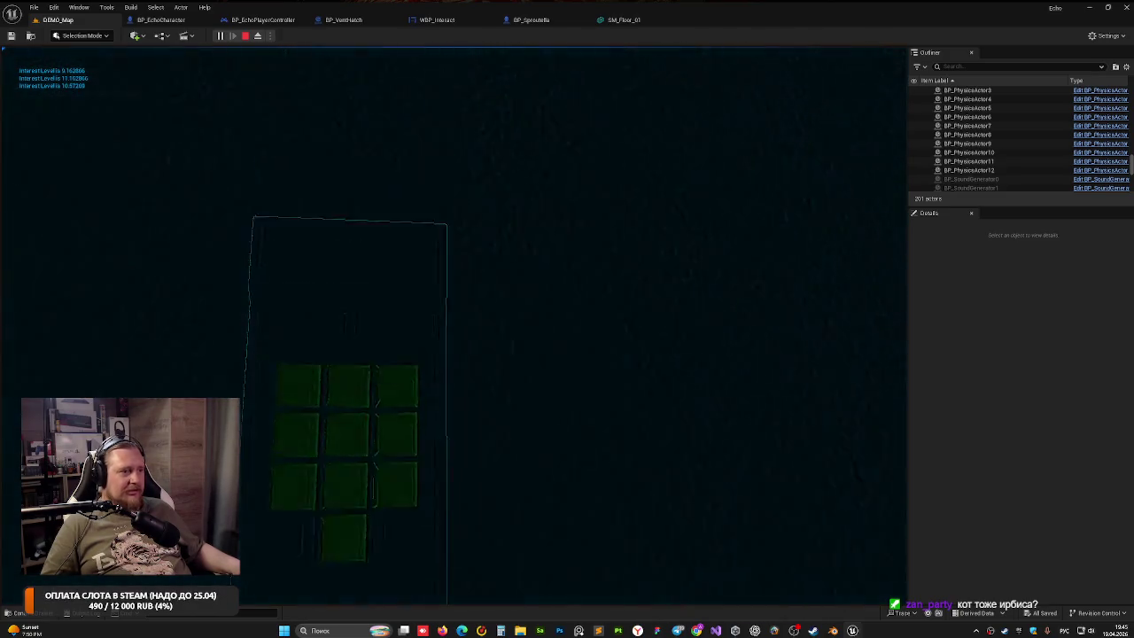
pyautogui.press('Escape')
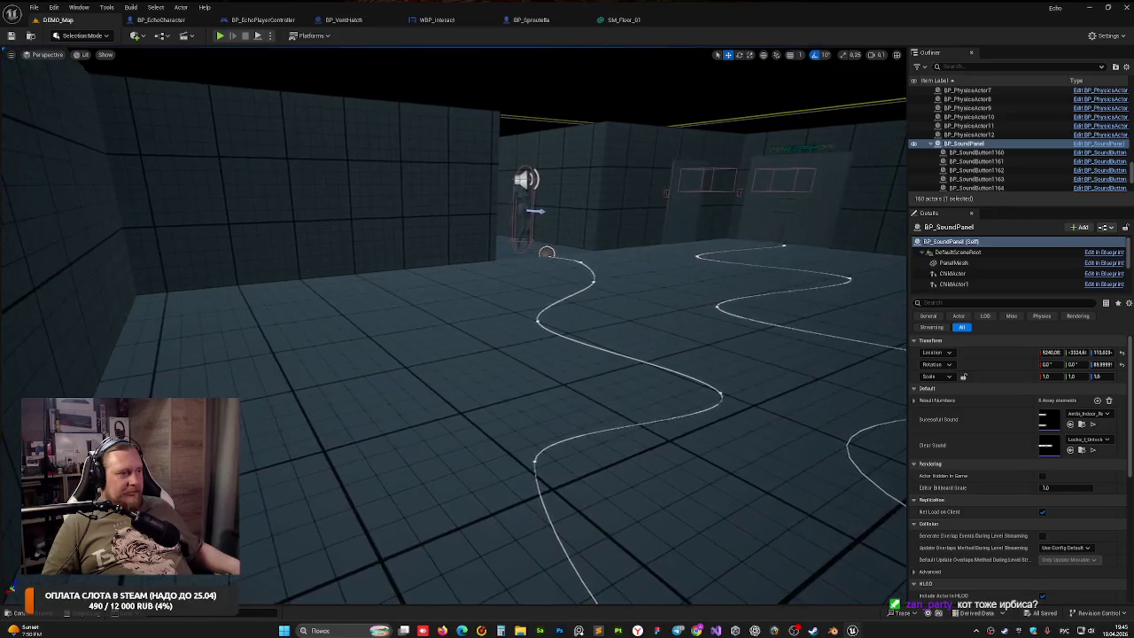
# Frame BP_SoundPanel and expand its Result Numbers array to show Index [0] to [5]
pyautogui.press('f')
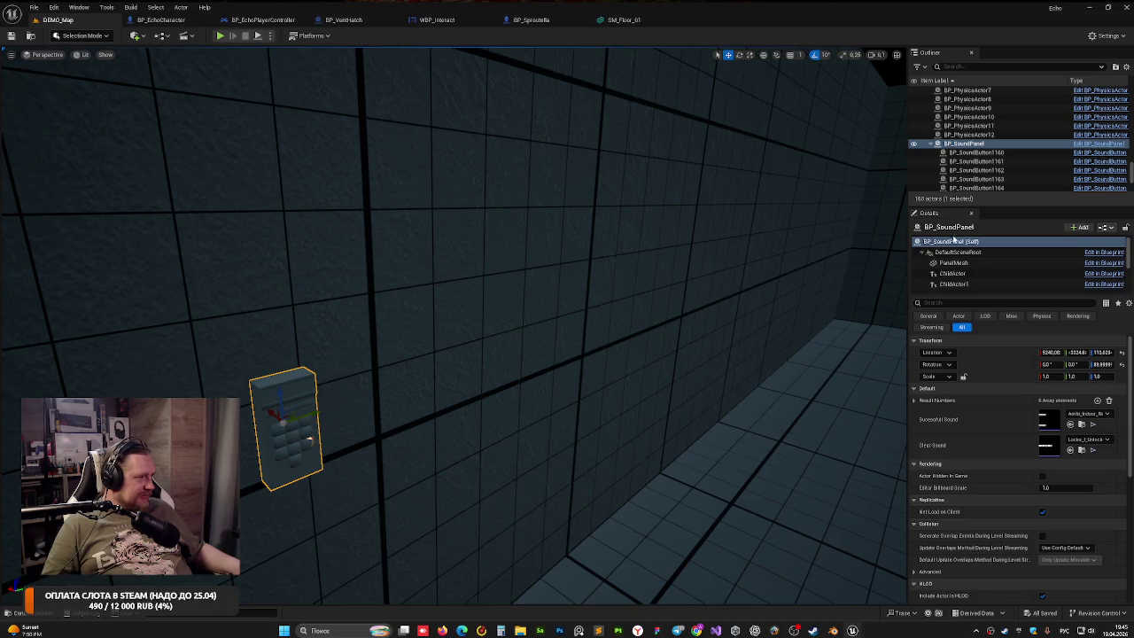
pyautogui.click(914, 400)
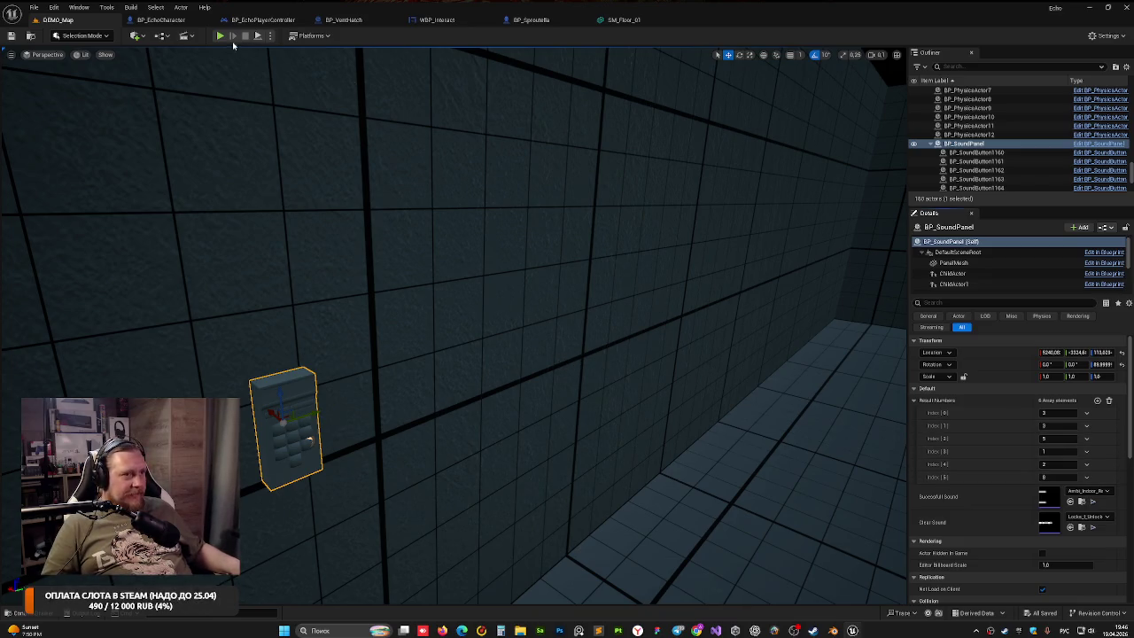
pyautogui.hotkey('alt', 'p')
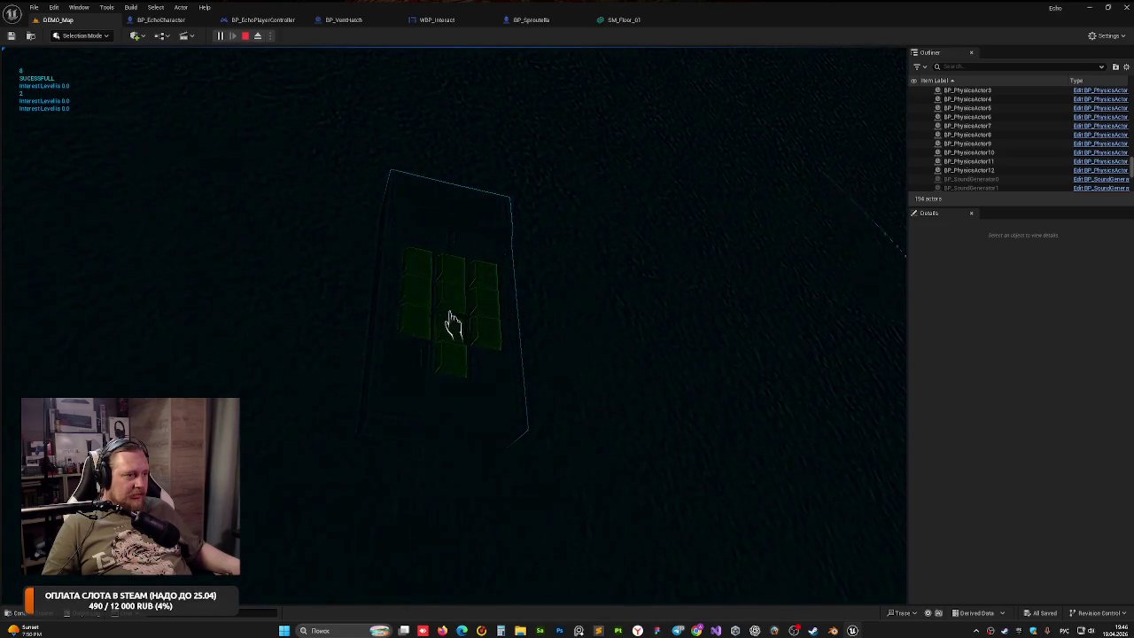
pyautogui.press('Escape')
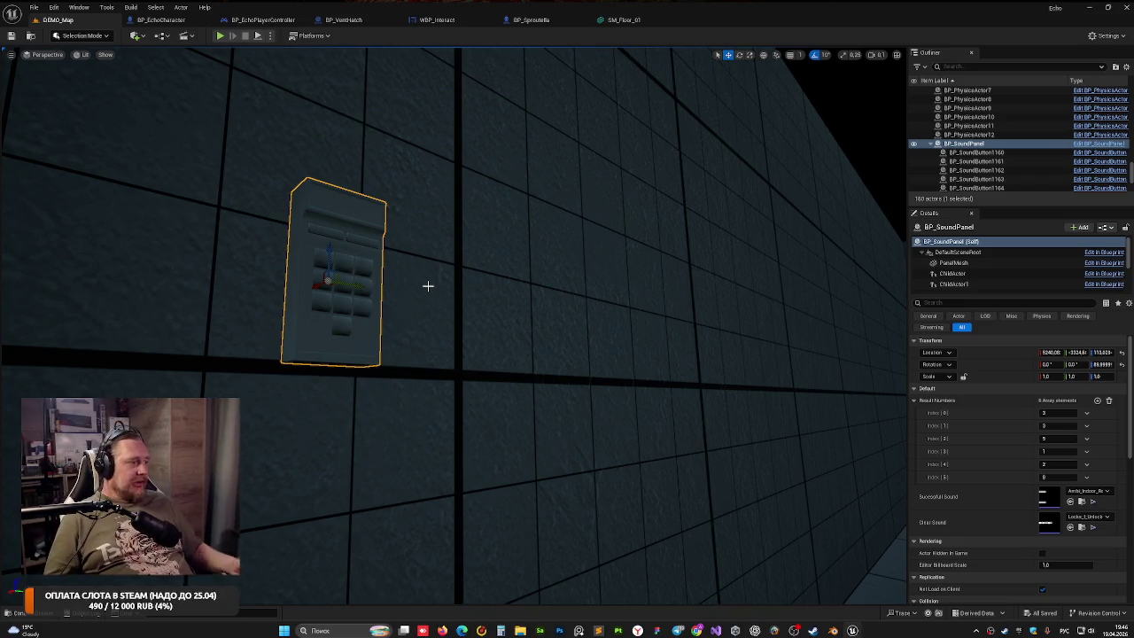
# Delete the old keypad panel from the wall
pyautogui.moveTo(392, 297)
pyautogui.mouseDown()
pyautogui.moveTo(314, 399)
pyautogui.moveTo(420, 300)
pyautogui.mouseUp()
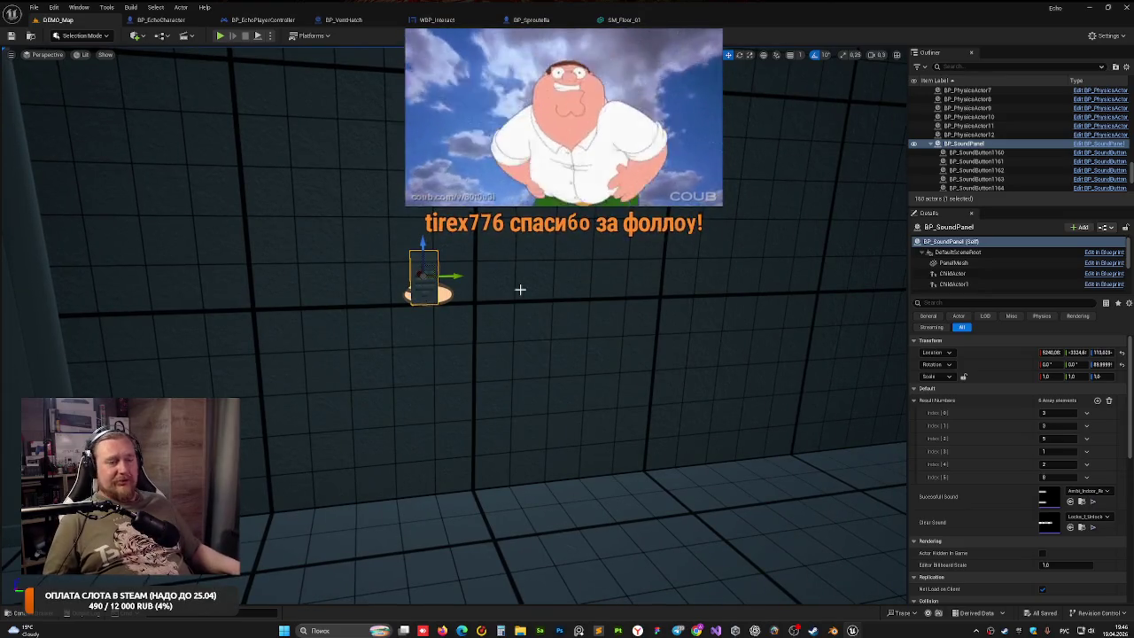
pyautogui.moveTo(519, 291)
pyautogui.mouseDown()
pyautogui.moveTo(612, 292)
pyautogui.moveTo(321, 284)
pyautogui.moveTo(389, 288)
pyautogui.mouseUp()
pyautogui.press('Delete')
# Place a new BP_SoundPanel on the wall beside the dark opening and slide it along the wall
pyautogui.moveTo(315, 284)
pyautogui.mouseDown()
pyautogui.moveTo(318, 292)
pyautogui.moveTo(313, 284)
pyautogui.mouseUp()
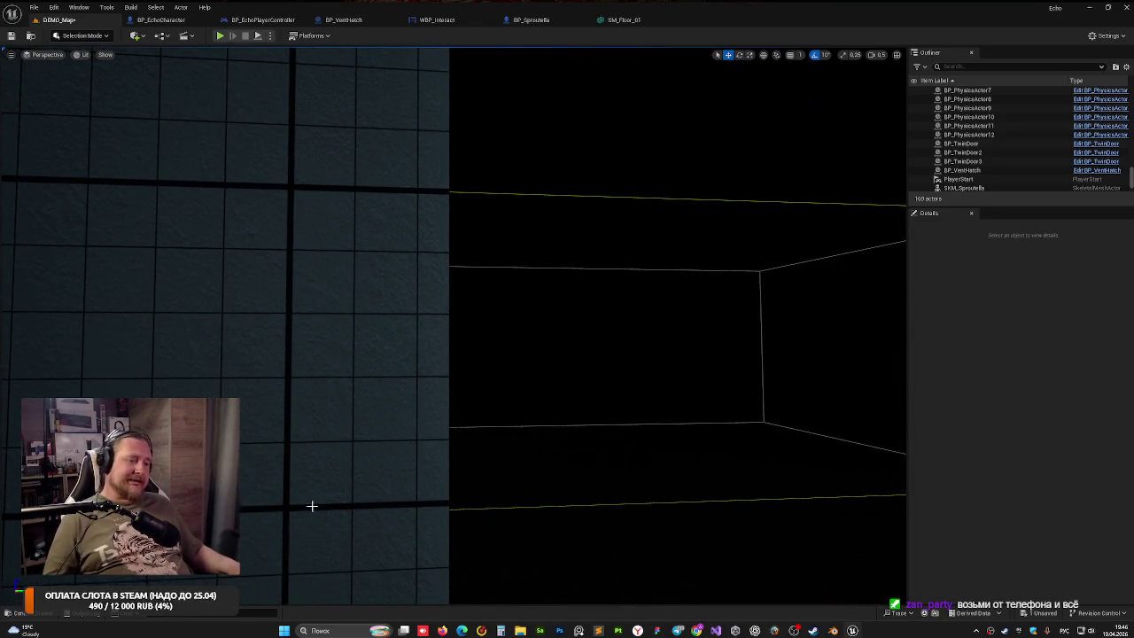
pyautogui.hotkey('ctrl', 'space')
pyautogui.moveTo(279, 519)
pyautogui.mouseDown()
pyautogui.moveTo(278, 483)
pyautogui.moveTo(324, 342)
pyautogui.moveTo(350, 327)
pyautogui.moveTo(318, 327)
pyautogui.moveTo(372, 354)
pyautogui.moveTo(424, 422)
pyautogui.mouseUp()
pyautogui.press('w')
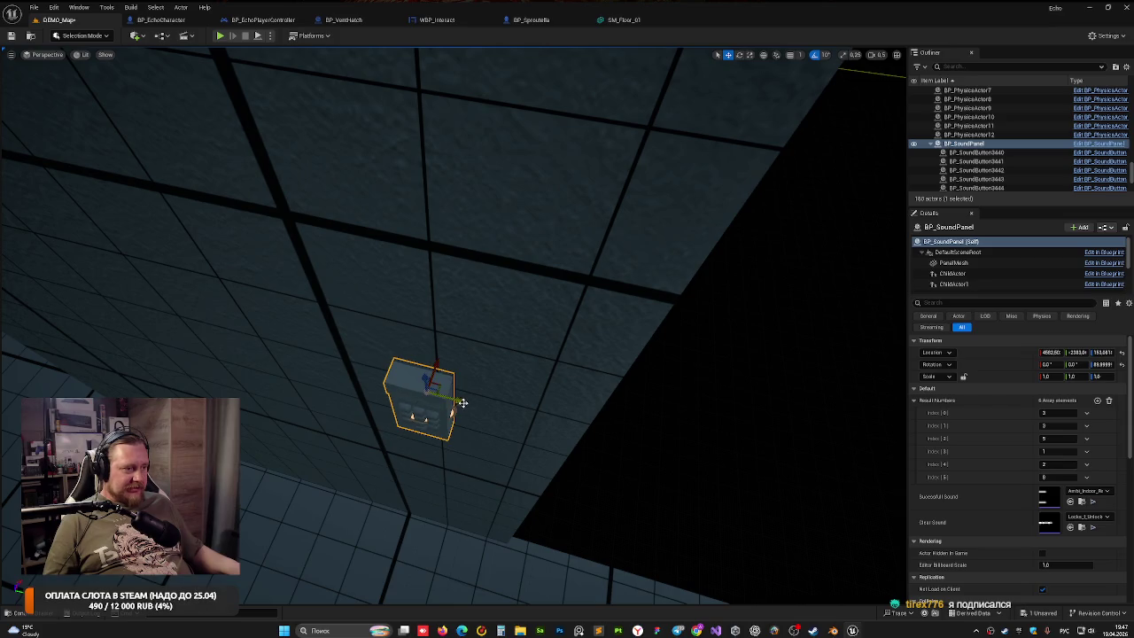
pyautogui.moveTo(457, 401)
pyautogui.mouseDown()
pyautogui.moveTo(568, 420)
pyautogui.moveTo(490, 307)
pyautogui.mouseUp()
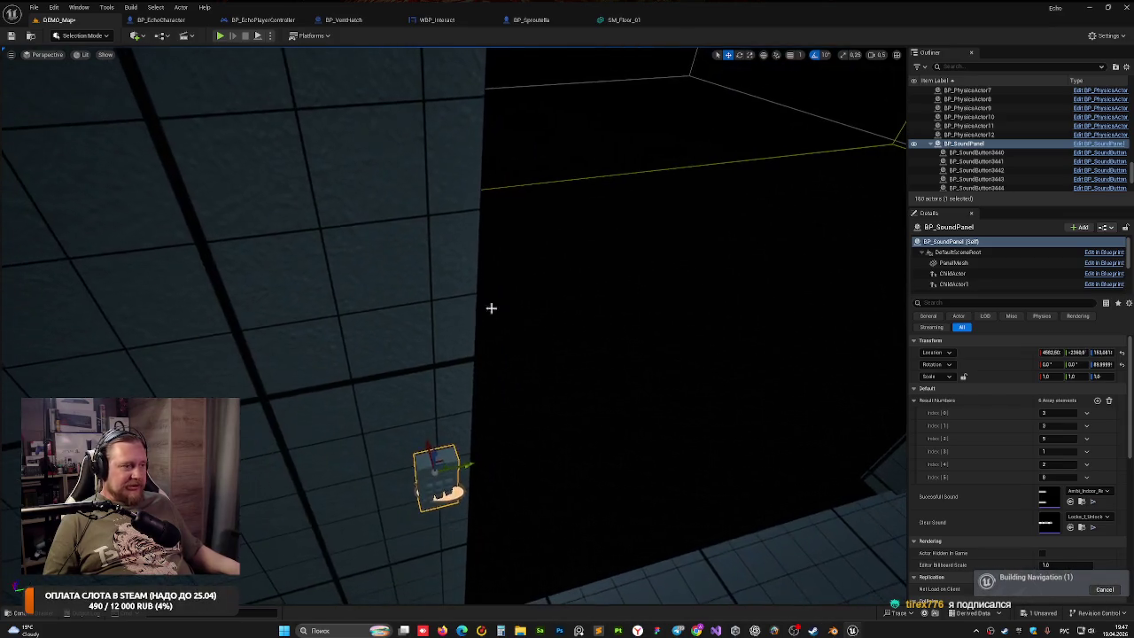
pyautogui.click(492, 428)
pyautogui.moveTo(491, 427)
pyautogui.mouseDown()
pyautogui.moveTo(496, 417)
pyautogui.moveTo(470, 418)
pyautogui.mouseUp()
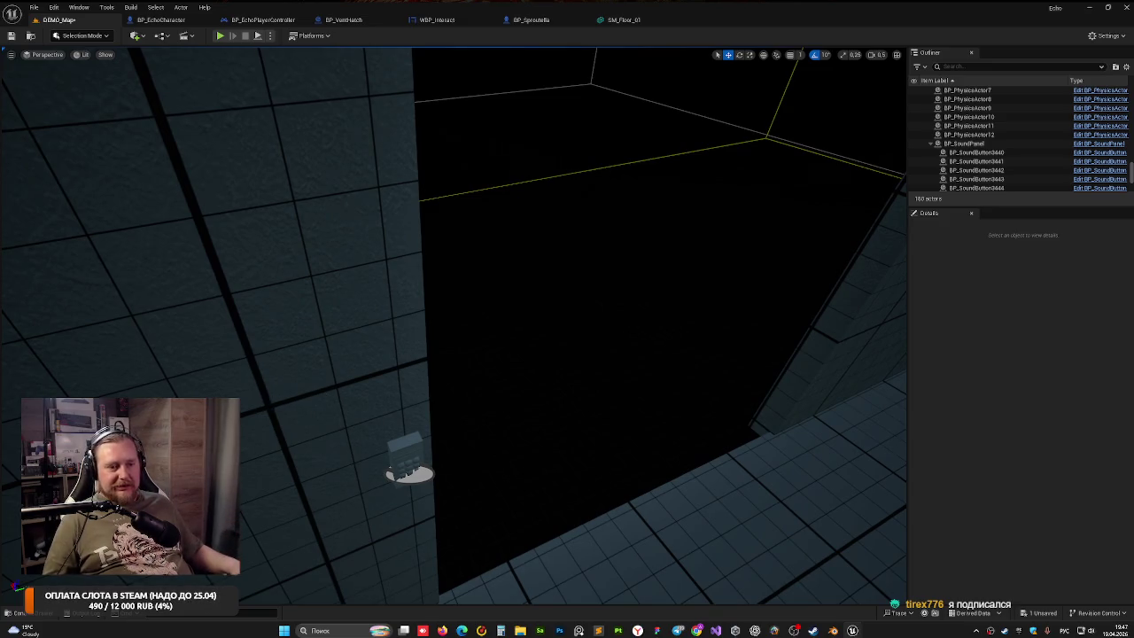
pyautogui.moveTo(284, 401)
pyautogui.mouseDown()
pyautogui.moveTo(291, 420)
pyautogui.moveTo(333, 424)
pyautogui.mouseUp()
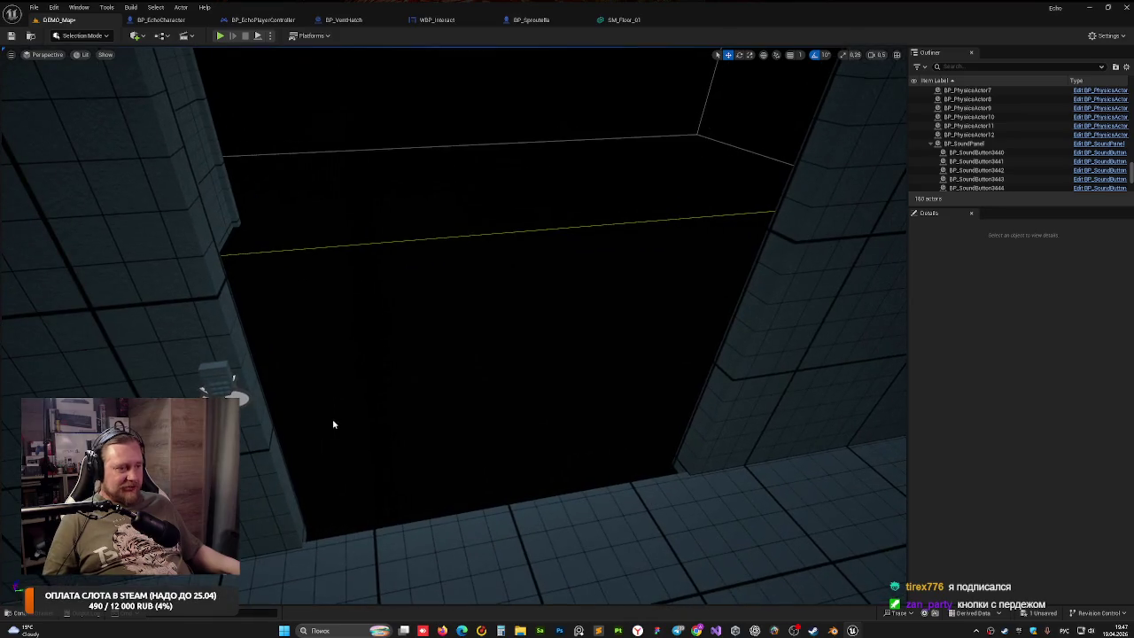
# Look through the TextActors and Triggers folders, then return to SoundPanel showing BP_SoundPanel
pyautogui.hotkey('ctrl', 'space')
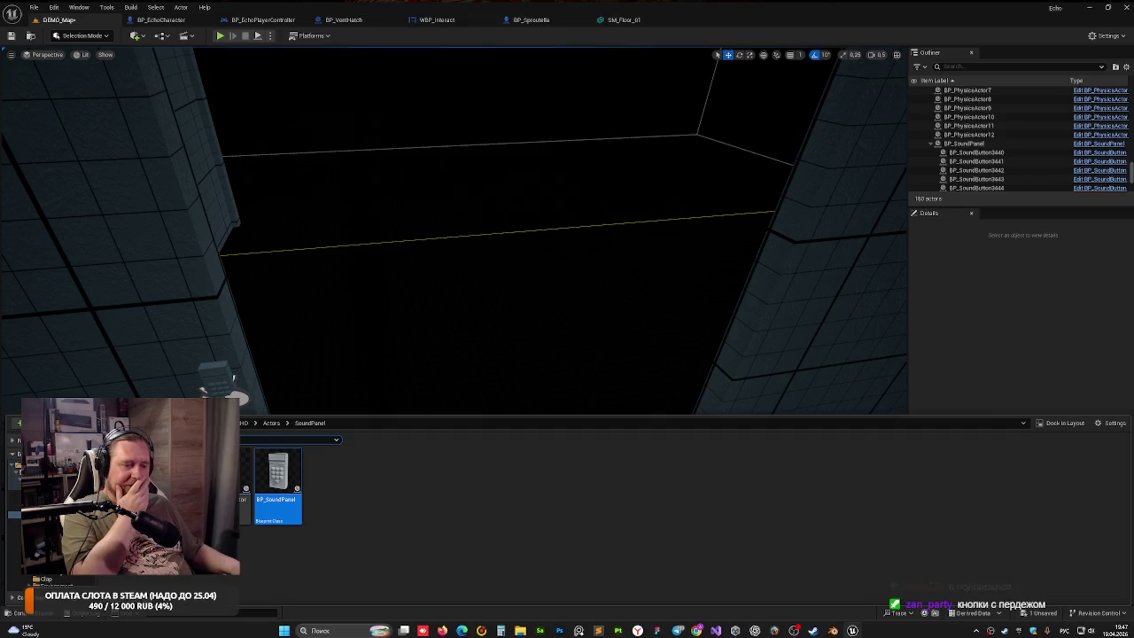
pyautogui.click(15, 521)
pyautogui.click(14, 529)
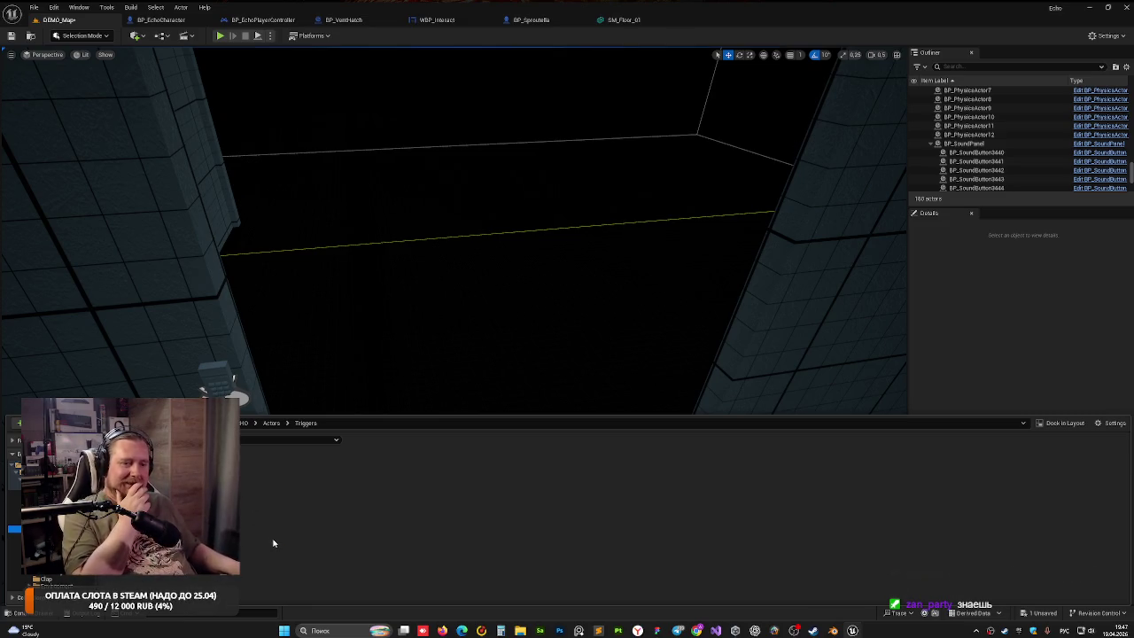
pyautogui.click(14, 522)
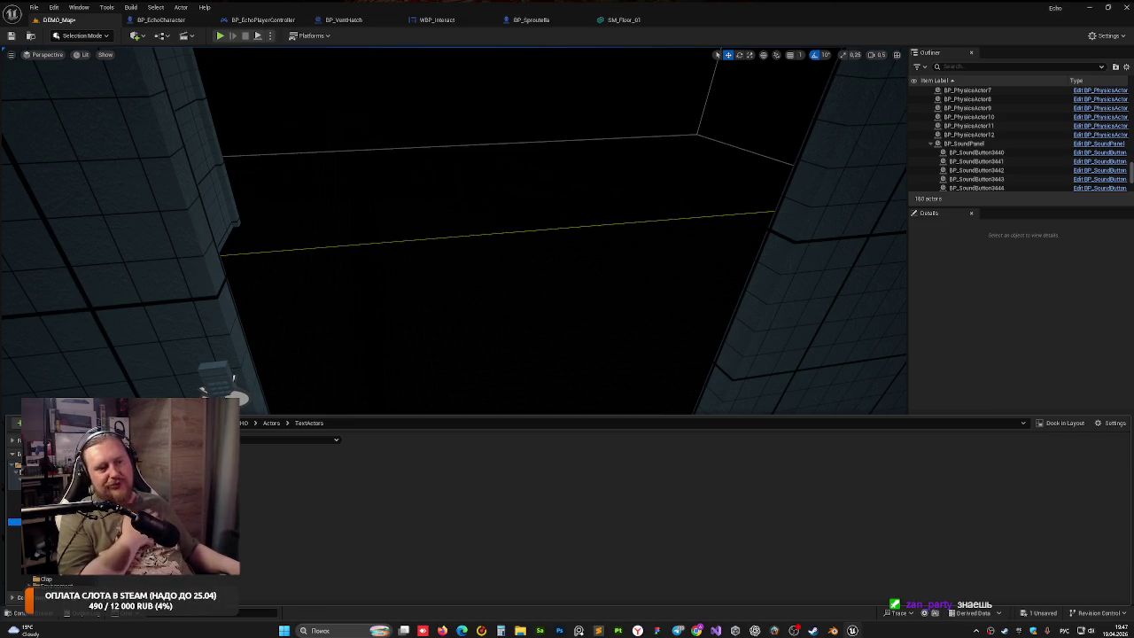
pyautogui.press('Up')
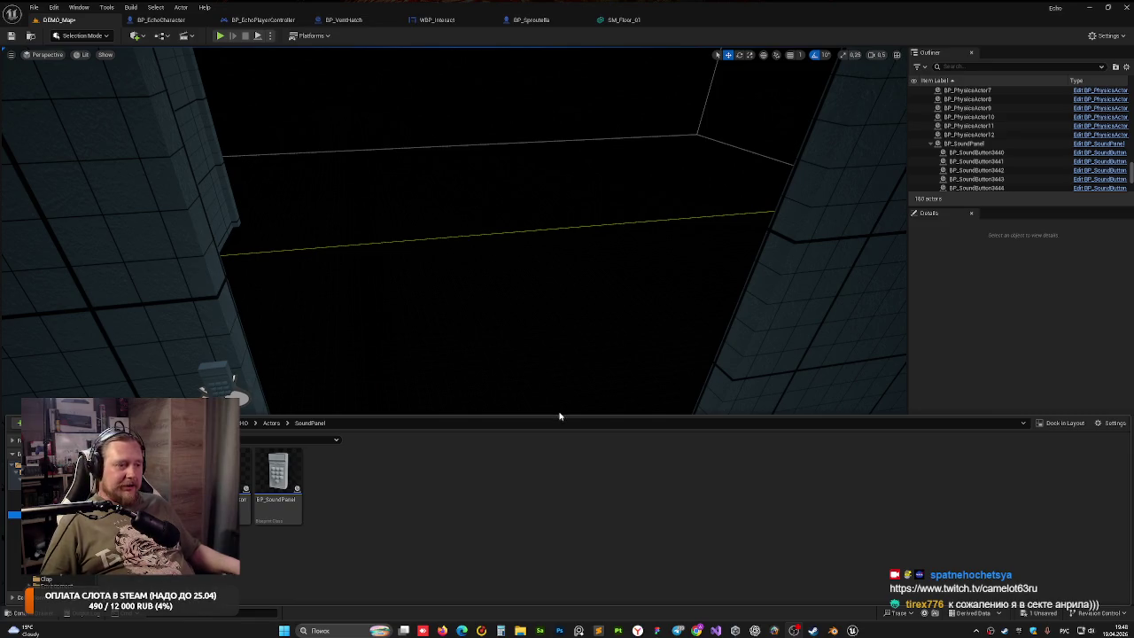
# Nudge the BP_SoundPanel slightly along the wall and show the SoundPanel asset folder
pyautogui.moveTo(354, 290)
pyautogui.mouseDown()
pyautogui.moveTo(284, 284)
pyautogui.moveTo(354, 268)
pyautogui.mouseUp()
pyautogui.click(355, 268)
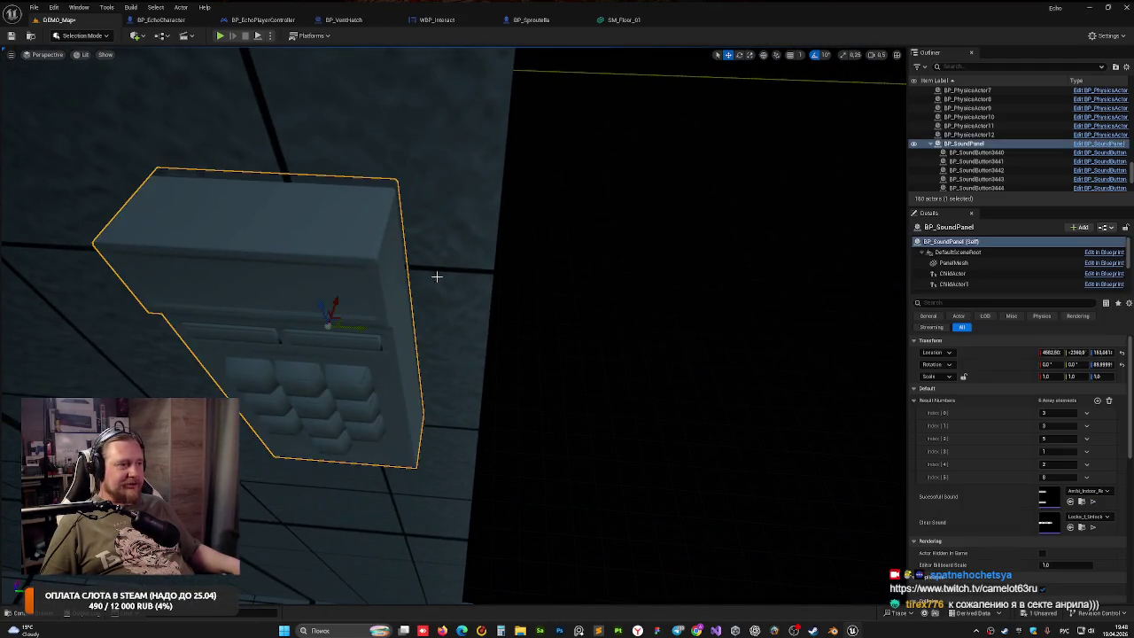
pyautogui.moveTo(435, 274); pyautogui.dragTo(417, 283)
pyautogui.moveTo(557, 329)
pyautogui.mouseDown()
pyautogui.moveTo(572, 321)
pyautogui.moveTo(618, 345)
pyautogui.mouseUp()
pyautogui.press('Escape')
pyautogui.click(529, 376)
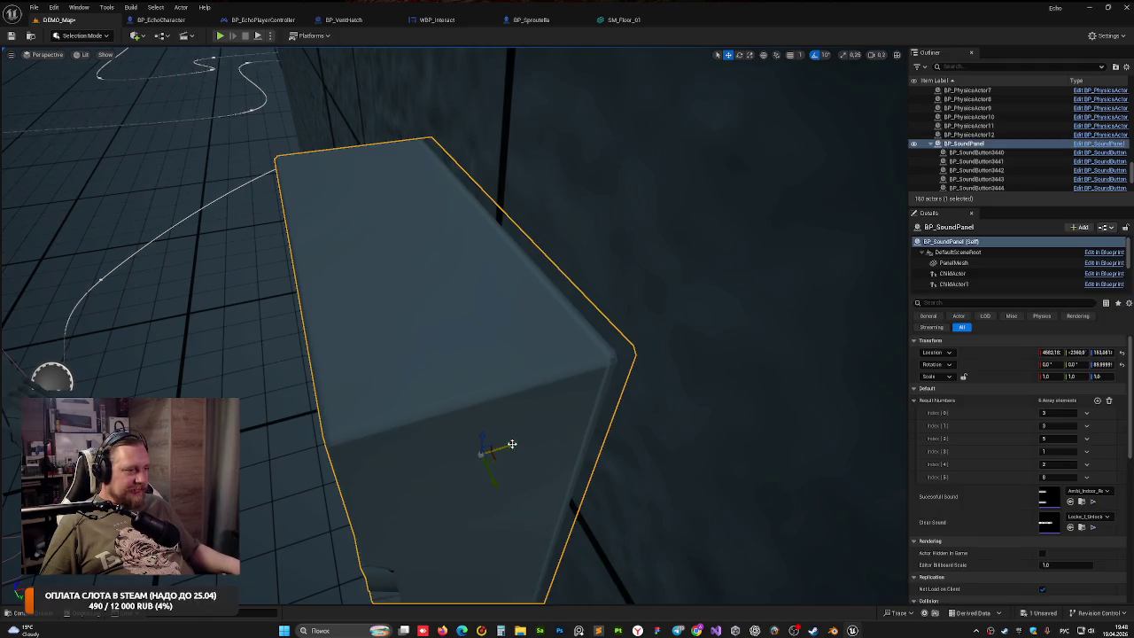
pyautogui.moveTo(509, 442); pyautogui.dragTo(506, 443)
pyautogui.moveTo(591, 387)
pyautogui.mouseDown()
pyautogui.moveTo(536, 385)
pyautogui.moveTo(501, 418)
pyautogui.moveTo(499, 438)
pyautogui.mouseUp()
pyautogui.moveTo(512, 586); pyautogui.dragTo(512, 586)
pyautogui.click(39, 616)
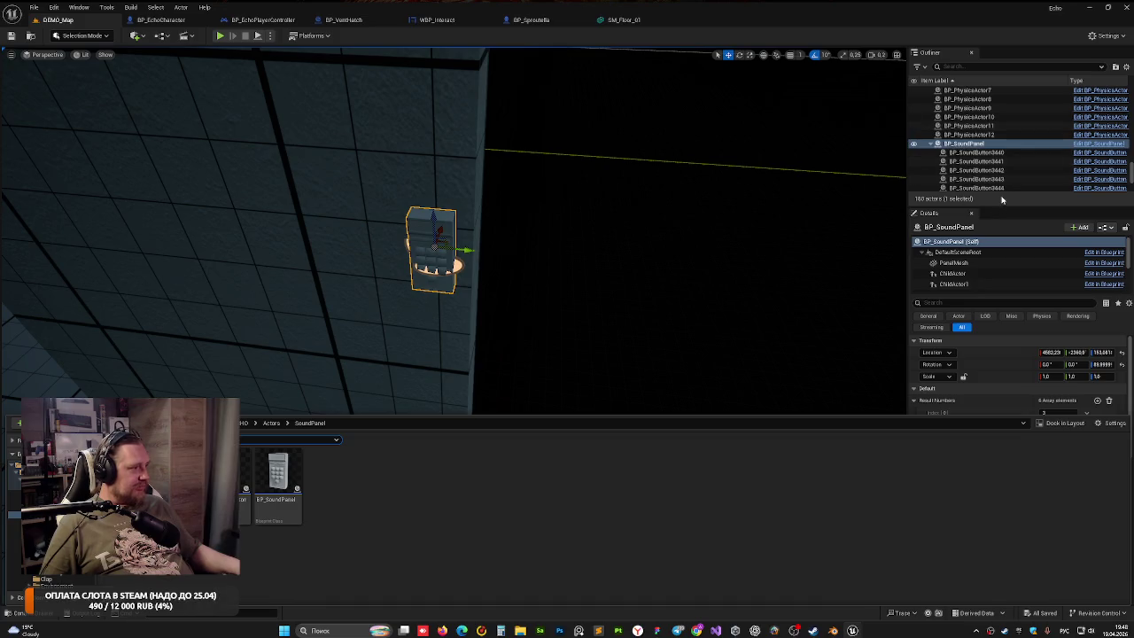
# Close the Content Drawer, review BP_SoundPanel's Result Numbers and sounds, and fly closer to the panel
pyautogui.click(1003, 200)
pyautogui.scroll(-1, 918, 516)
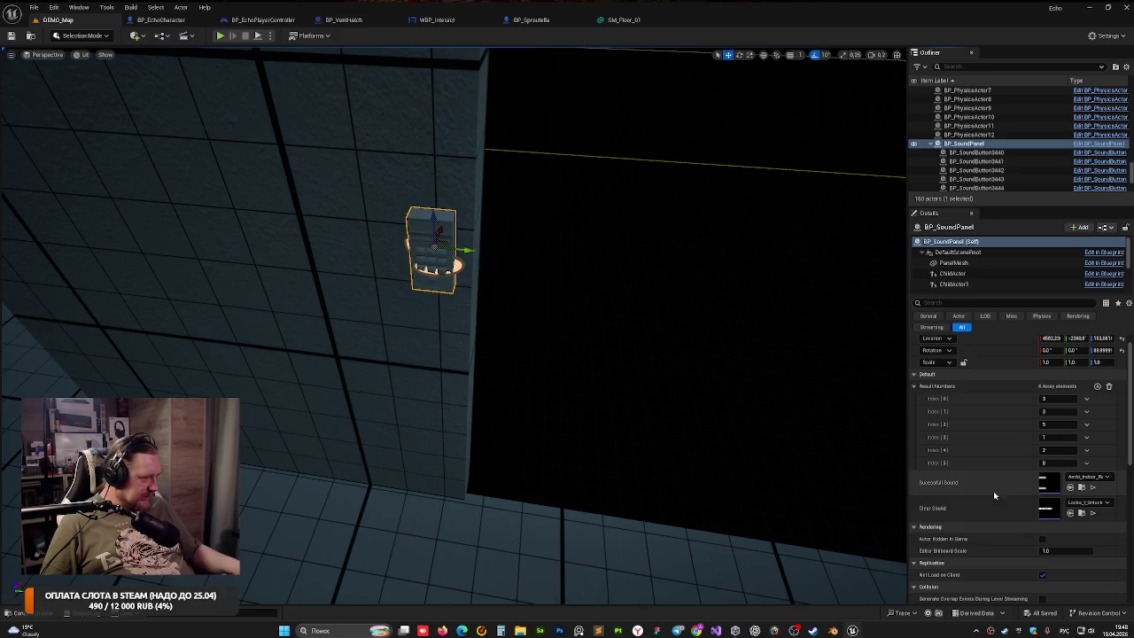
pyautogui.scroll(-1, 996, 512)
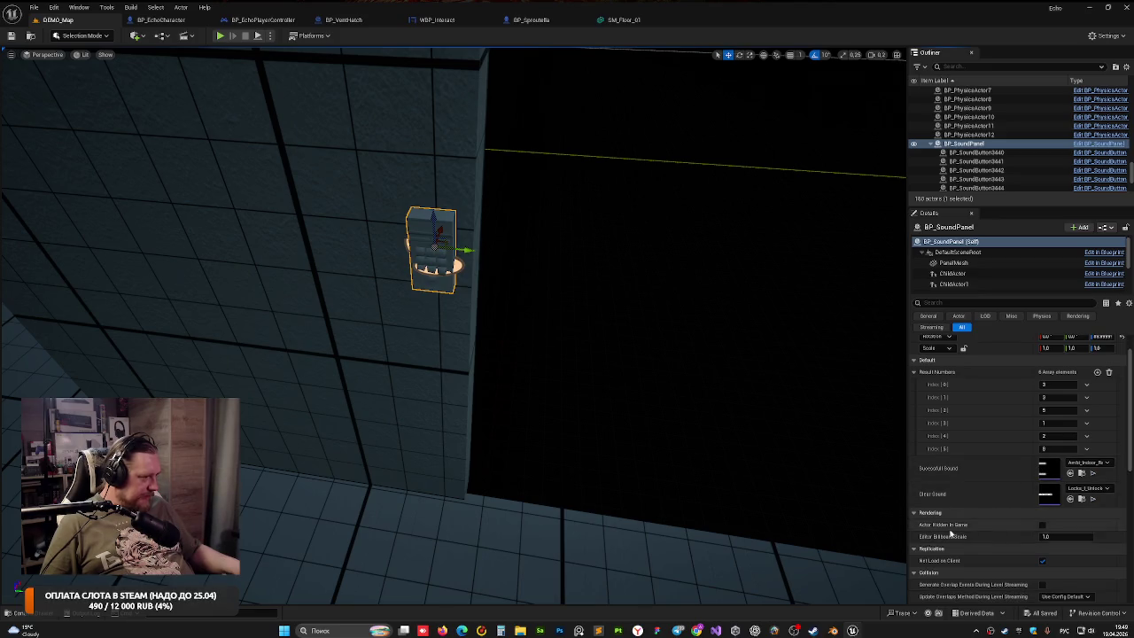
pyautogui.scroll(-1, 988, 530)
pyautogui.scroll(-1, 974, 536)
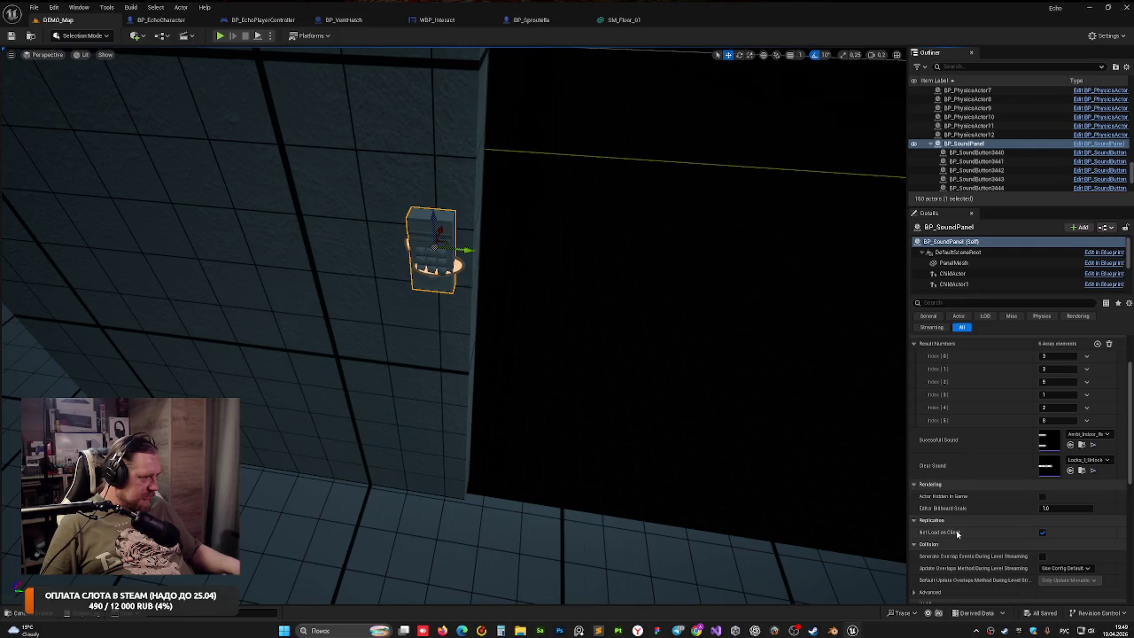
pyautogui.scroll(4, 987, 469)
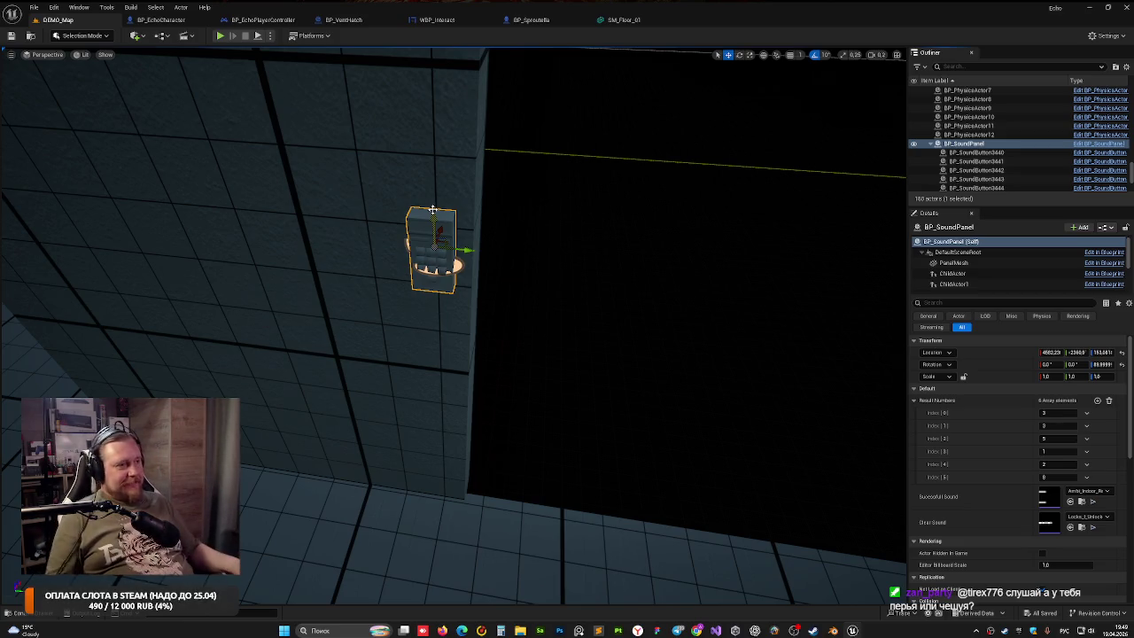
pyautogui.moveTo(458, 314); pyautogui.dragTo(486, 323)
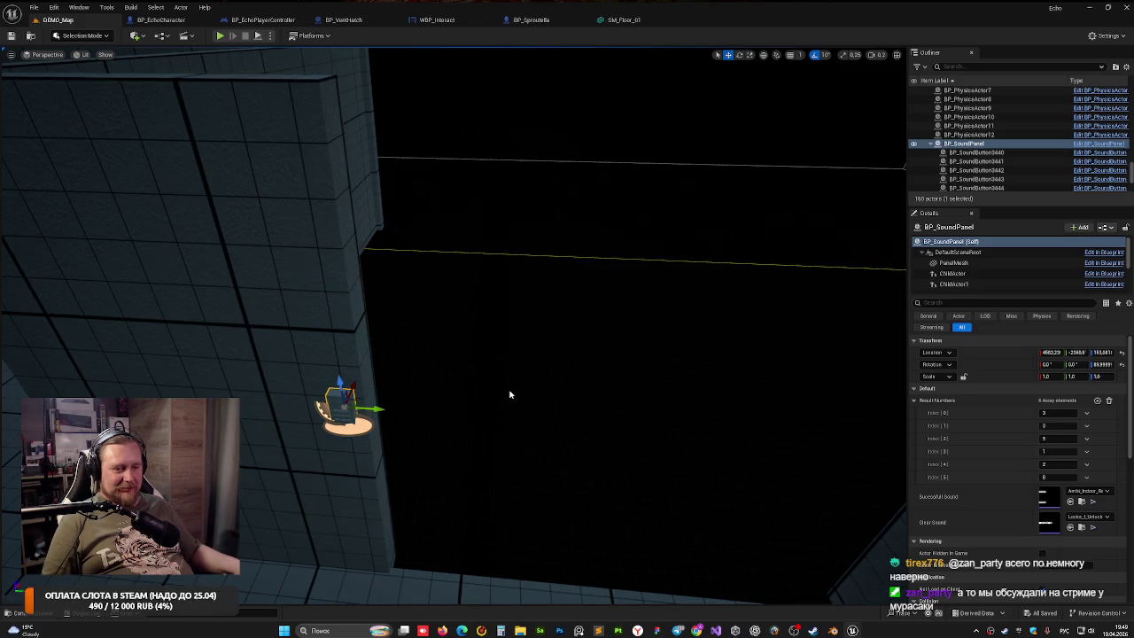
# Place a BP_BaseDoor from the Actors > Doors folder into the level beside a wall
pyautogui.moveTo(409, 336); pyautogui.dragTo(409, 337)
pyautogui.hotkey('ctrl', 'space')
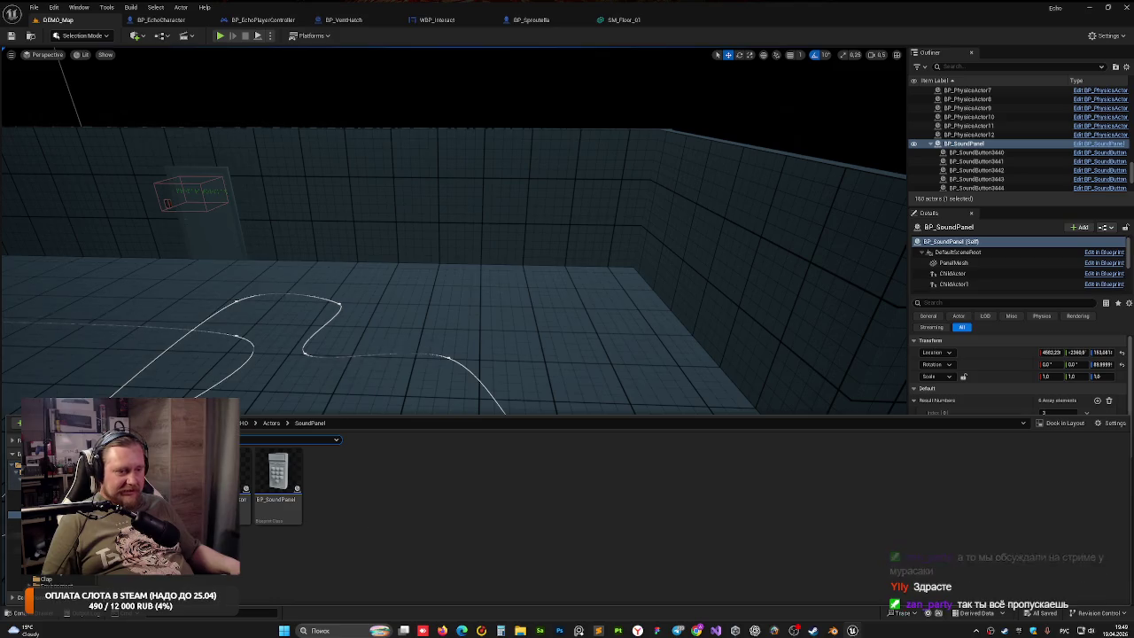
pyautogui.click(53, 494)
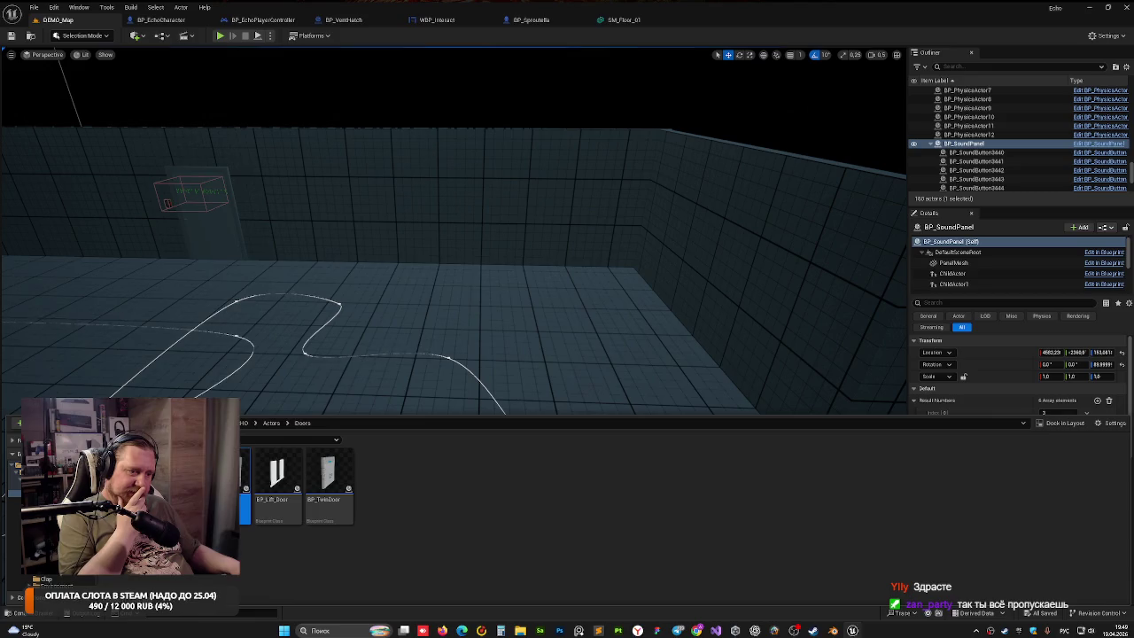
pyautogui.moveTo(352, 415)
pyautogui.mouseDown()
pyautogui.moveTo(355, 405)
pyautogui.moveTo(536, 430)
pyautogui.moveTo(452, 461)
pyautogui.moveTo(496, 447)
pyautogui.moveTo(443, 451)
pyautogui.moveTo(514, 407)
pyautogui.moveTo(469, 416)
pyautogui.moveTo(514, 463)
pyautogui.mouseUp()
# Delete the extra BP_BaseDoor and rotate BP_Door_26 by -90°
pyautogui.press('Delete')
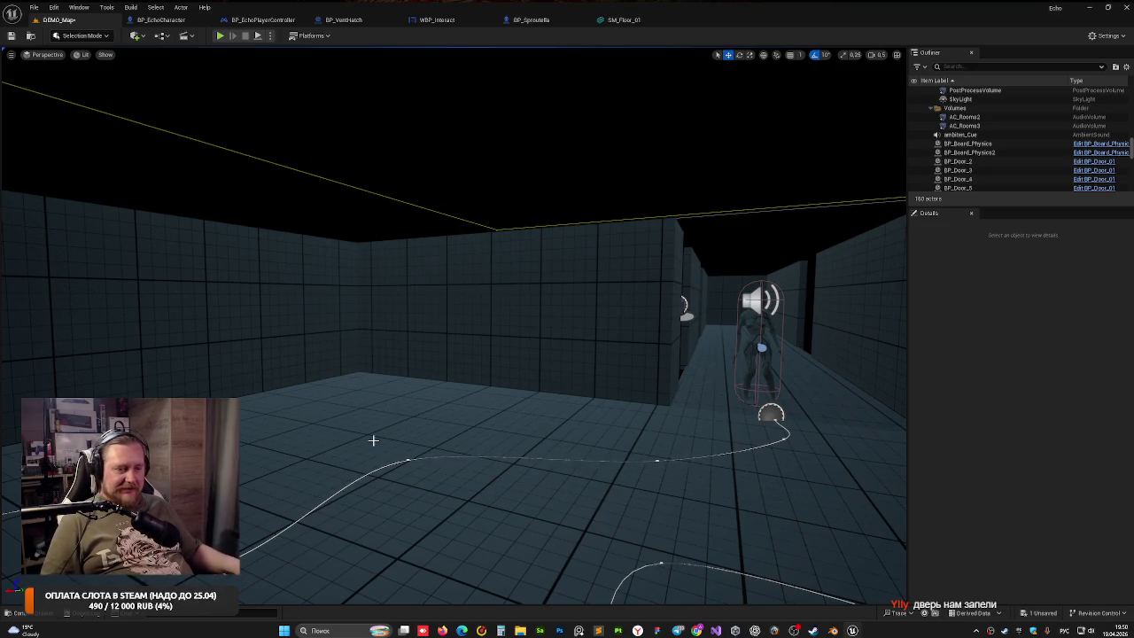
pyautogui.moveTo(398, 444)
pyautogui.mouseDown()
pyautogui.moveTo(381, 408)
pyautogui.moveTo(381, 452)
pyautogui.moveTo(451, 405)
pyautogui.mouseUp()
pyautogui.click(622, 454)
pyautogui.press('f')
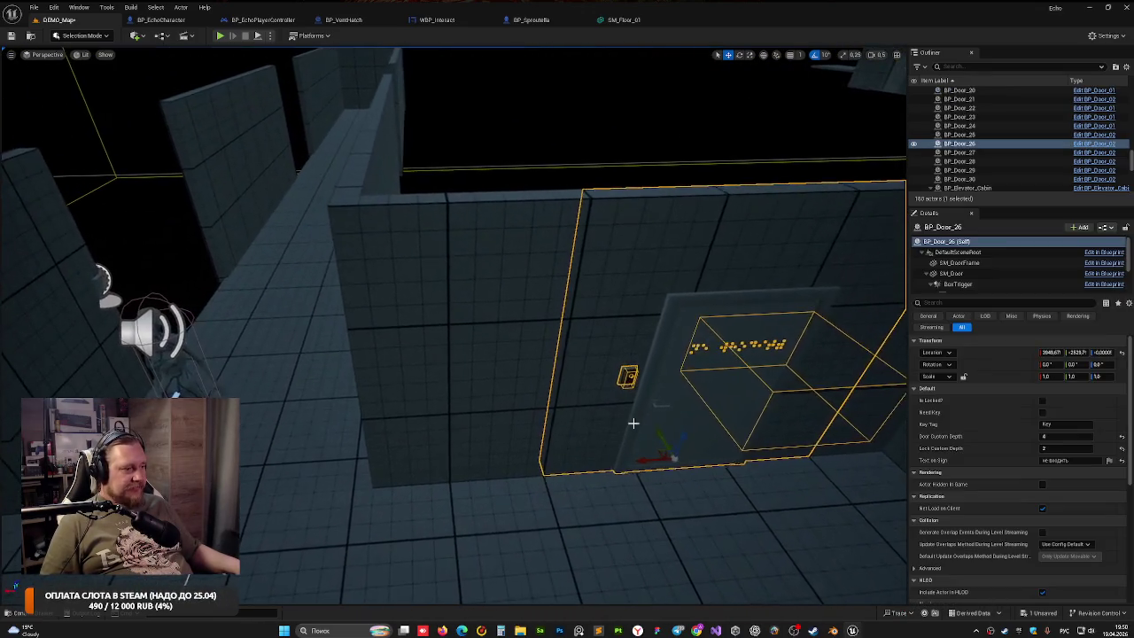
pyautogui.moveTo(646, 467); pyautogui.dragTo(621, 406)
pyautogui.press('e')
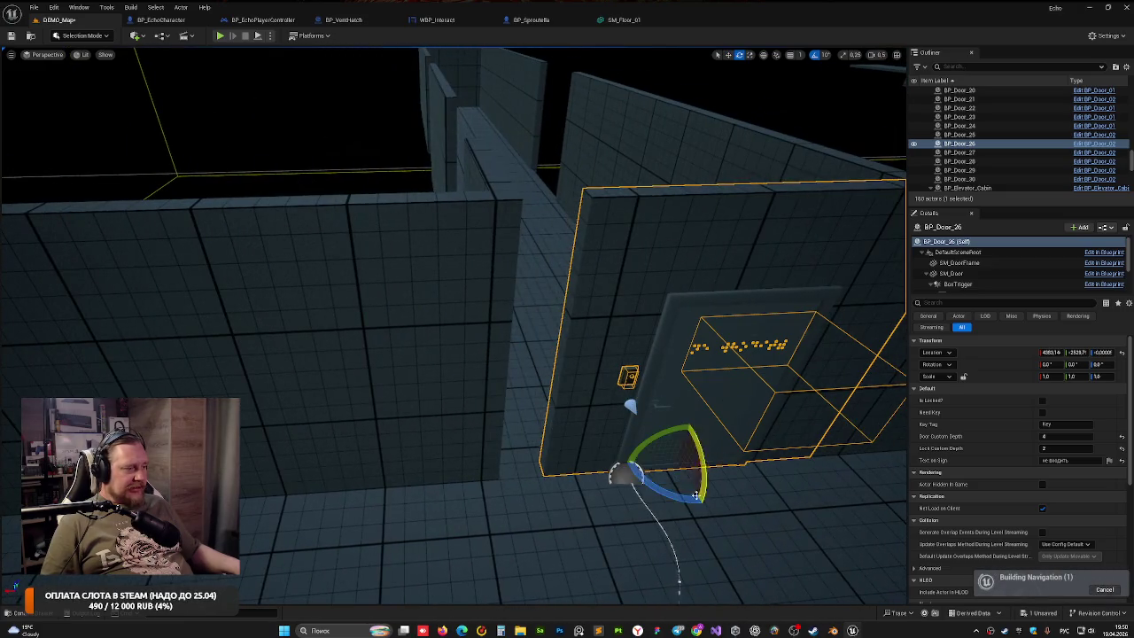
pyautogui.moveTo(660, 462)
pyautogui.mouseDown()
pyautogui.moveTo(691, 509)
pyautogui.moveTo(703, 503)
pyautogui.mouseUp()
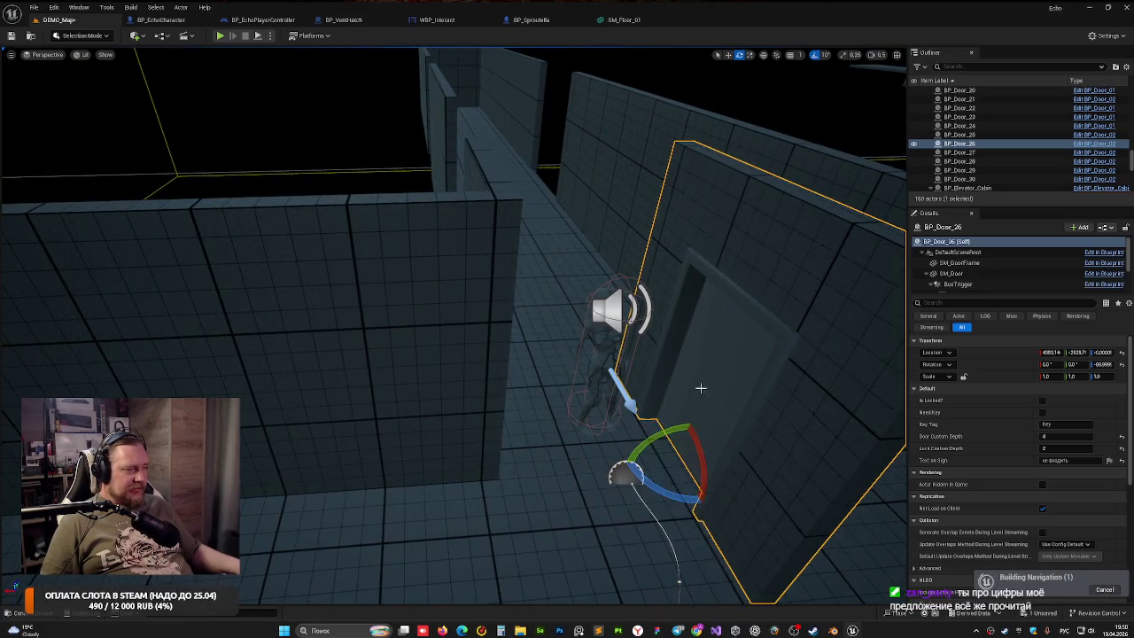
pyautogui.moveTo(701, 387); pyautogui.dragTo(678, 390)
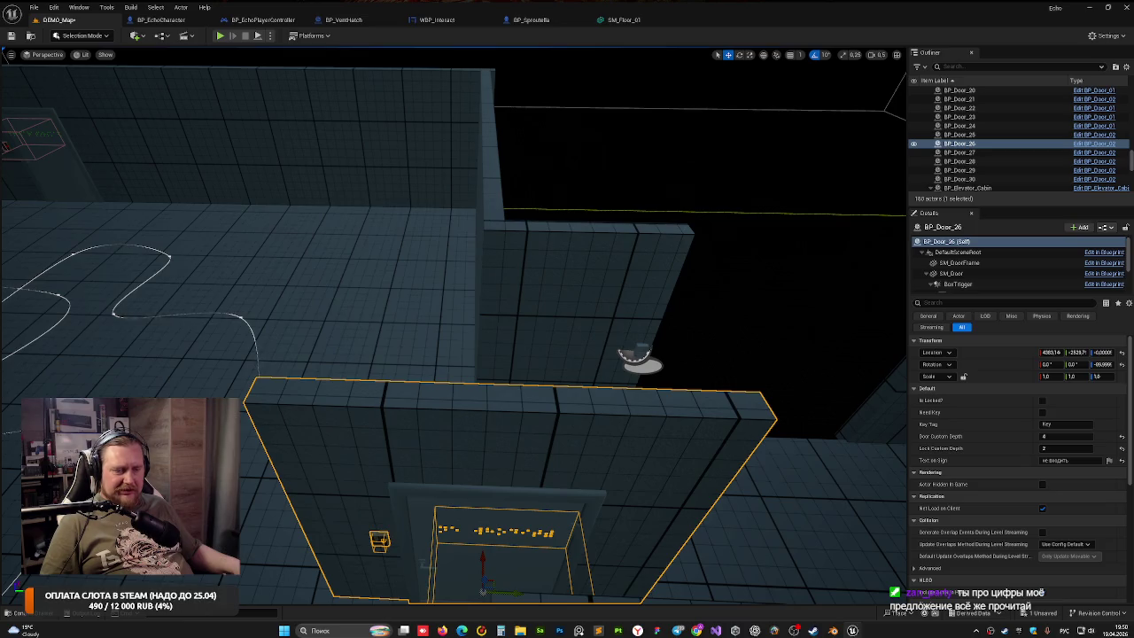
# Slide BP_Door_26 along X into the new wall opening and reselect it
pyautogui.moveTo(486, 557)
pyautogui.mouseDown()
pyautogui.moveTo(480, 526)
pyautogui.moveTo(504, 499)
pyautogui.moveTo(483, 505)
pyautogui.moveTo(549, 492)
pyautogui.moveTo(505, 505)
pyautogui.moveTo(516, 357)
pyautogui.moveTo(387, 304)
pyautogui.moveTo(440, 265)
pyautogui.moveTo(641, 304)
pyautogui.moveTo(587, 293)
pyautogui.moveTo(541, 306)
pyautogui.moveTo(463, 299)
pyautogui.mouseUp()
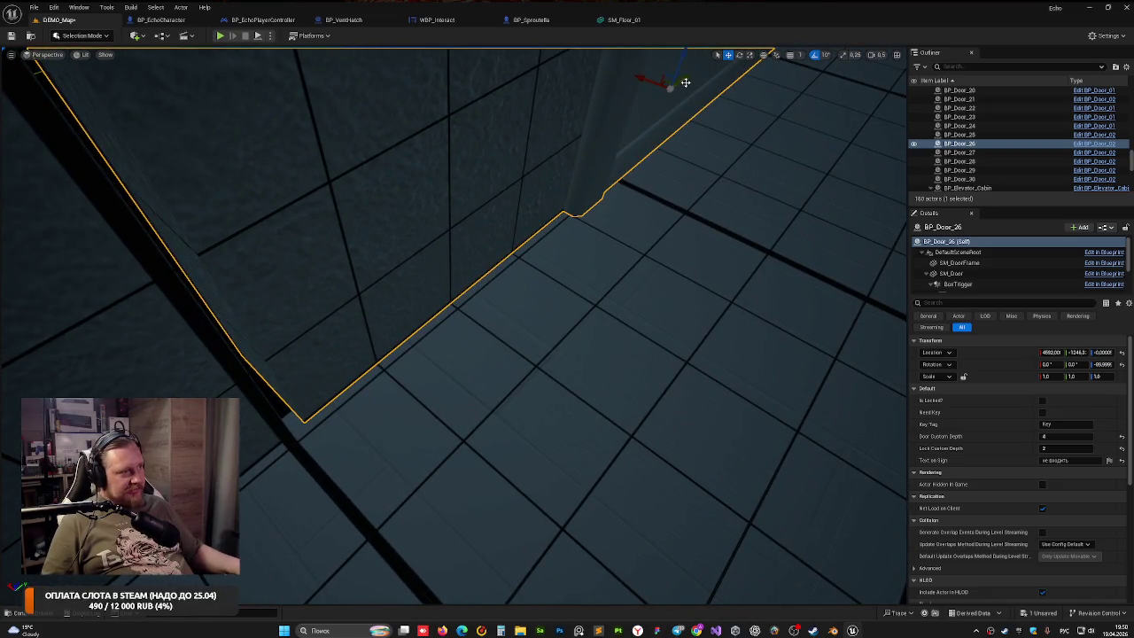
pyautogui.moveTo(686, 80); pyautogui.dragTo(677, 82)
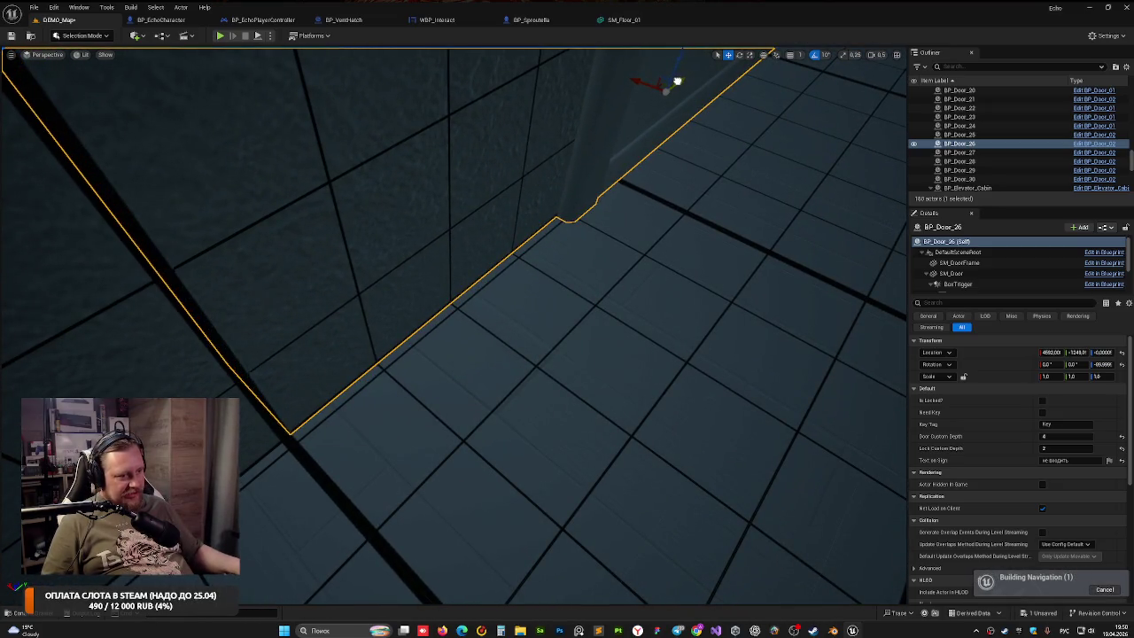
pyautogui.moveTo(527, 157)
pyautogui.mouseDown()
pyautogui.moveTo(319, 256)
pyautogui.moveTo(399, 322)
pyautogui.moveTo(256, 331)
pyautogui.mouseUp()
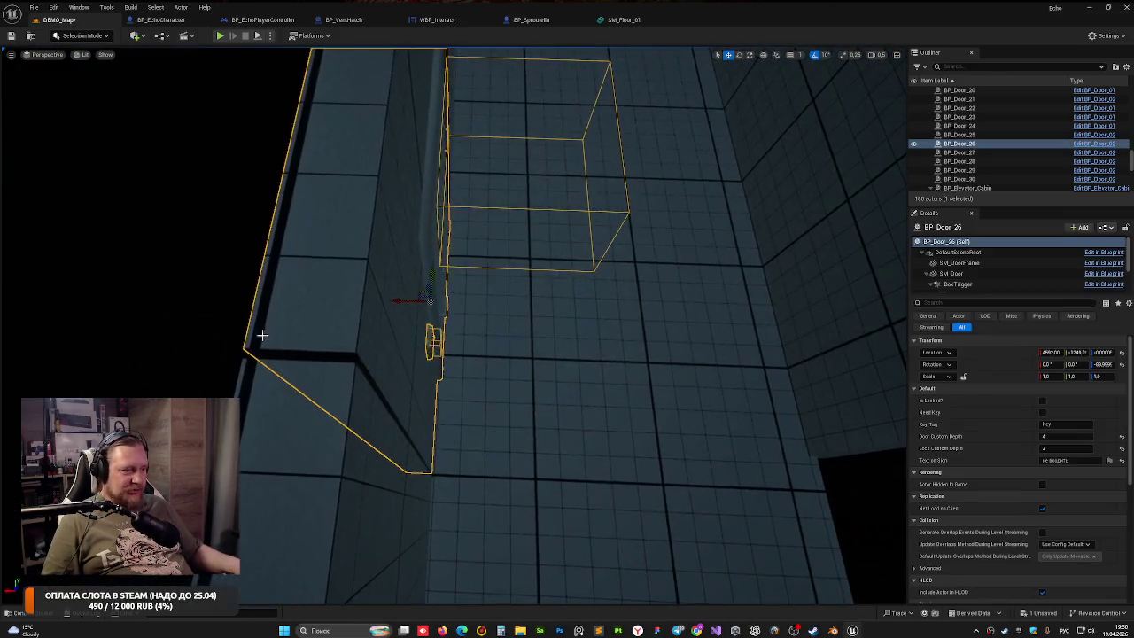
pyautogui.click(232, 374)
pyautogui.moveTo(232, 373)
pyautogui.mouseDown()
pyautogui.moveTo(301, 359)
pyautogui.moveTo(353, 415)
pyautogui.mouseUp()
pyautogui.click(353, 414)
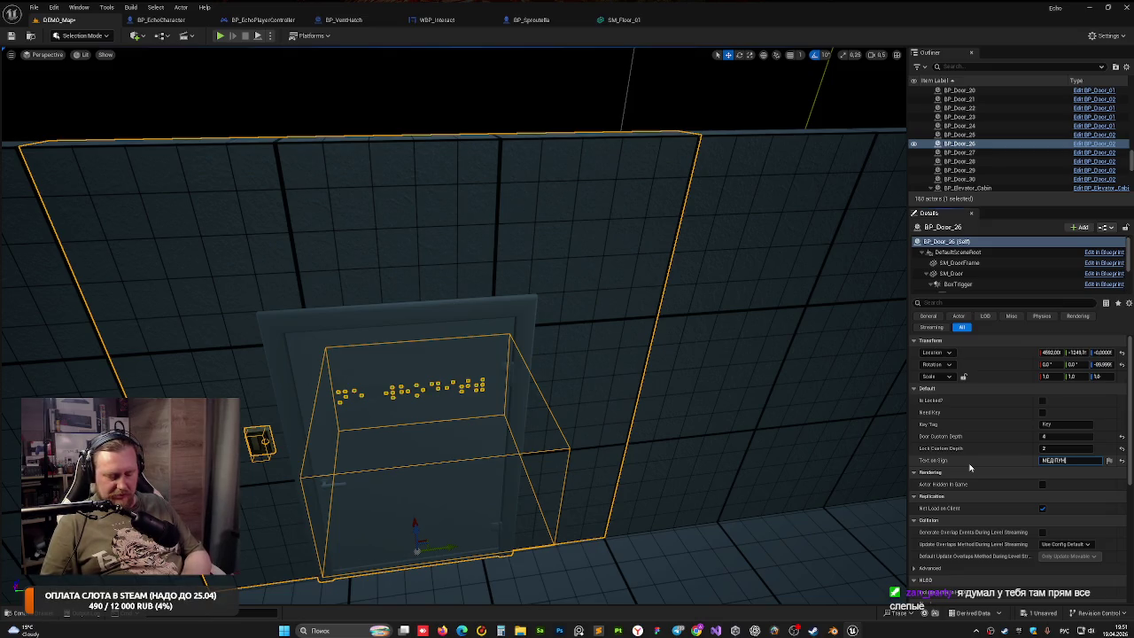
# Playtest the level to check BP_Door_26, then reselect it and fly over the maze
pyautogui.hotkey('alt', 'p')
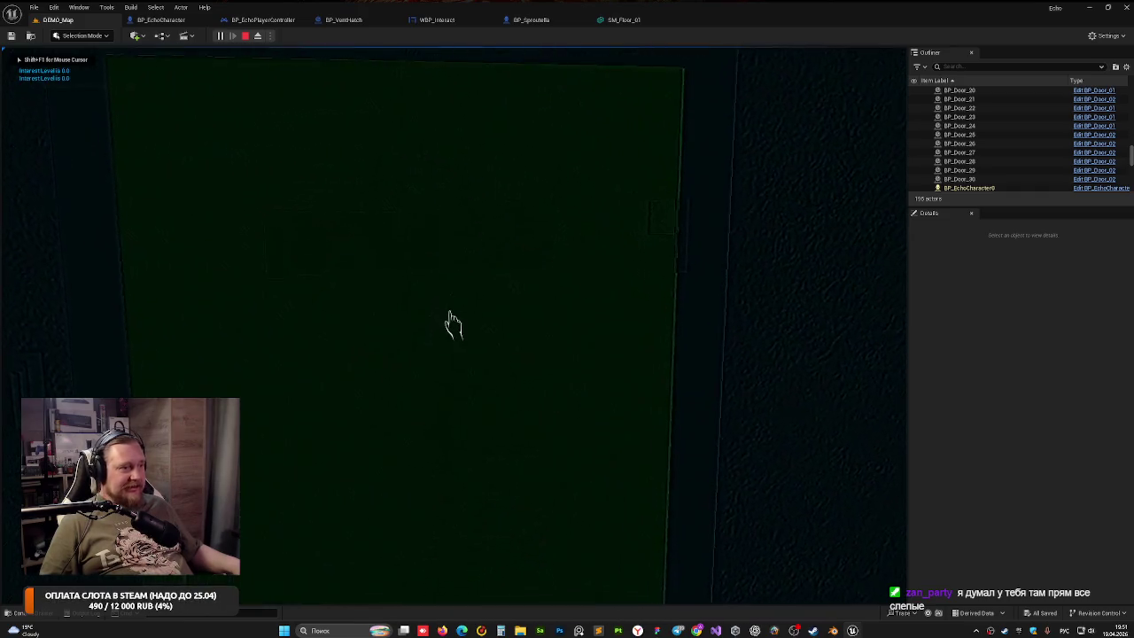
pyautogui.press('Escape')
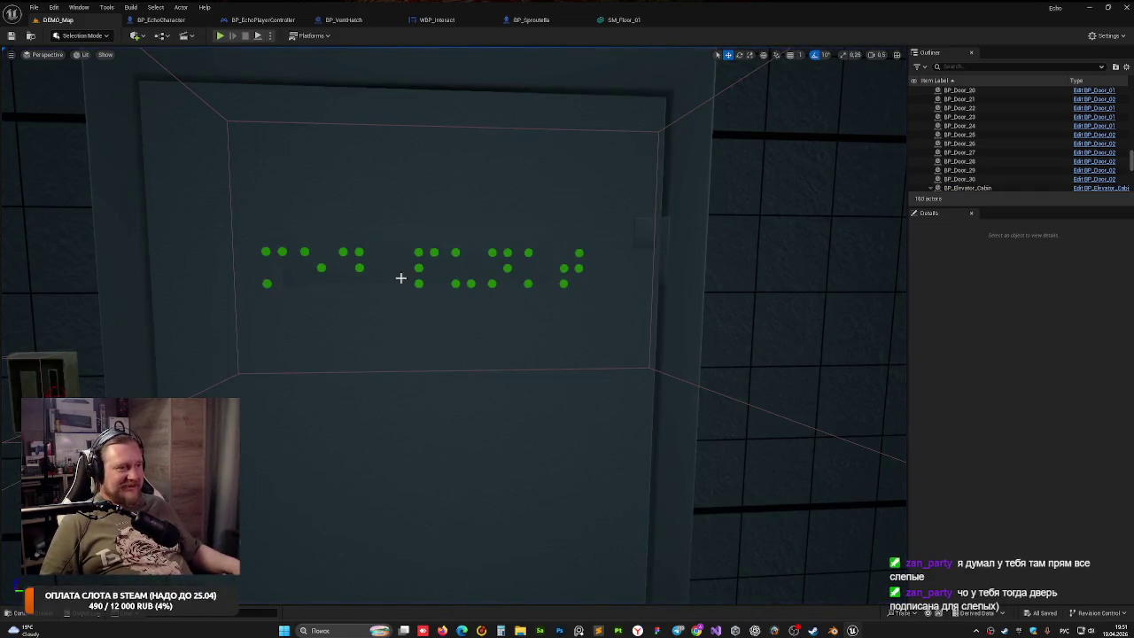
pyautogui.click(401, 277)
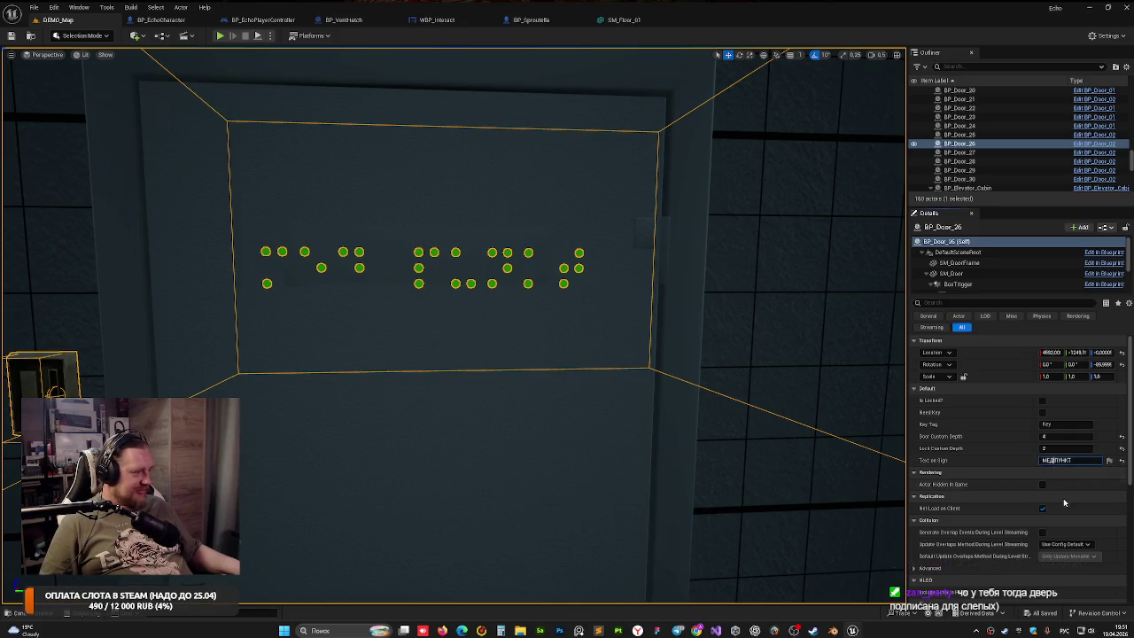
pyautogui.moveTo(532, 354)
pyautogui.mouseDown()
pyautogui.moveTo(443, 381)
pyautogui.moveTo(417, 425)
pyautogui.mouseUp()
pyautogui.moveTo(685, 119)
pyautogui.mouseDown()
pyautogui.moveTo(664, 142)
pyautogui.moveTo(684, 120)
pyautogui.moveTo(751, 165)
pyautogui.moveTo(493, 281)
pyautogui.moveTo(569, 299)
pyautogui.mouseUp()
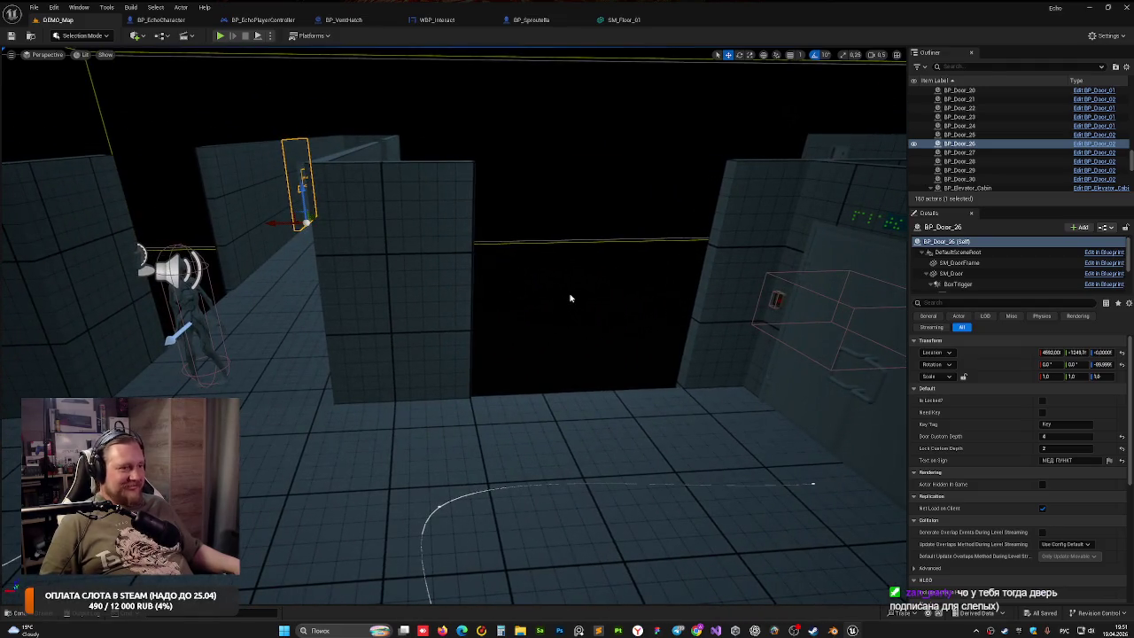
# Undo BP_Door_26's recent moves and rotation, restoring its earlier placement
pyautogui.click(559, 204)
pyautogui.hotkey('ctrl', 'z')
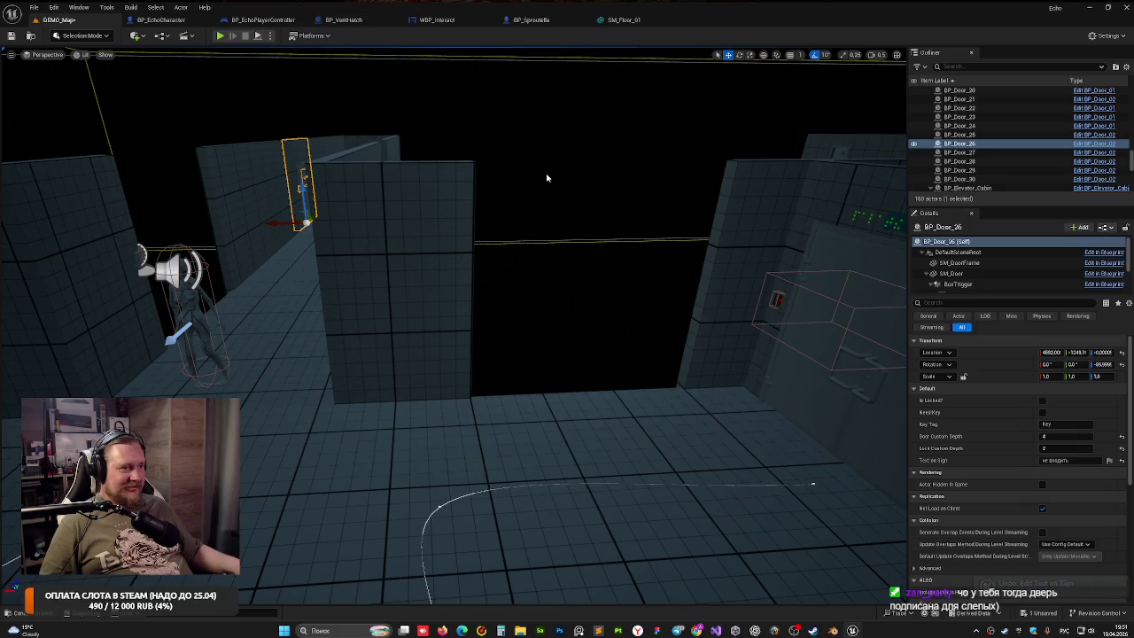
pyautogui.click(547, 178)
pyautogui.hotkey('ctrl', 'z')
pyautogui.hotkey('ctrl', 'y')
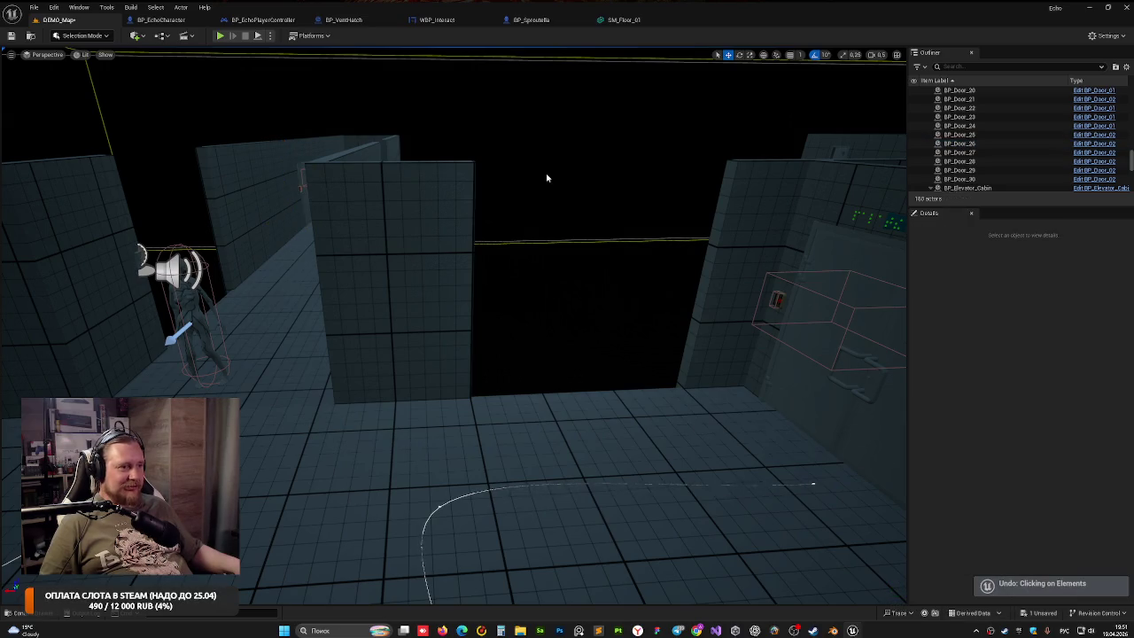
pyautogui.hotkey('ctrl', 'z')
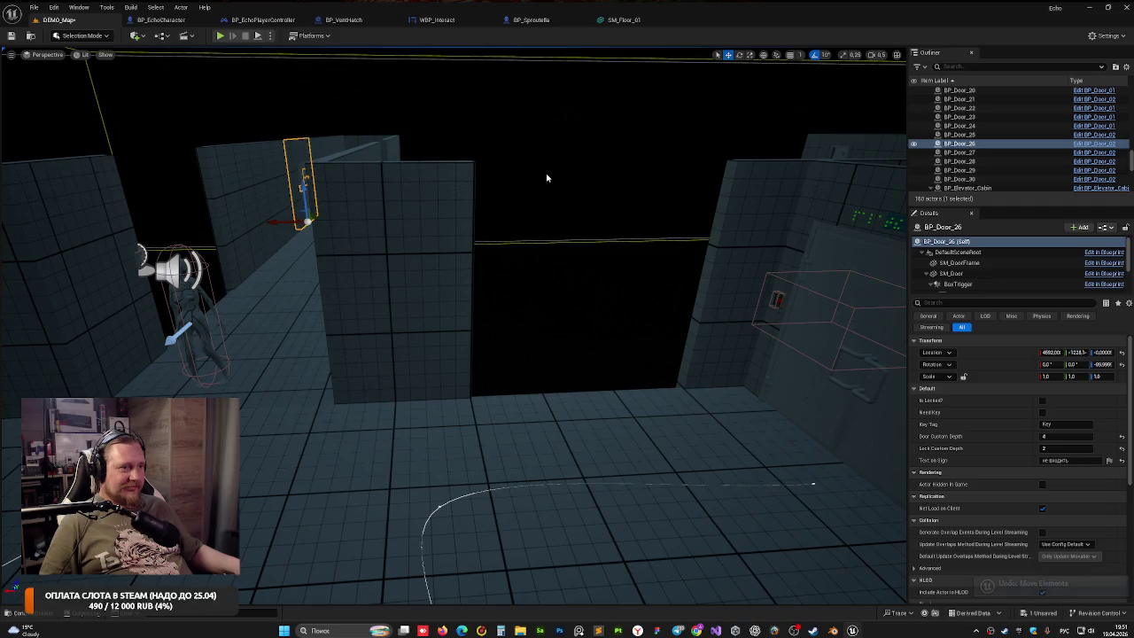
pyautogui.hotkey('ctrl', 'z')
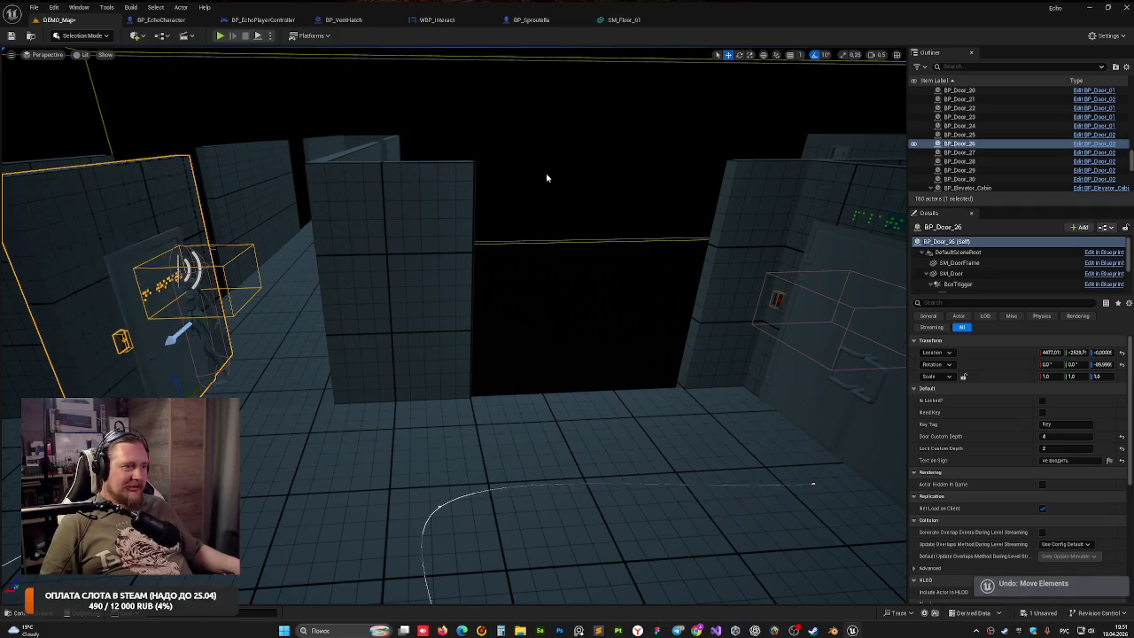
pyautogui.hotkey('ctrl', 'z')
pyautogui.hotkey('ctrl', 'z')
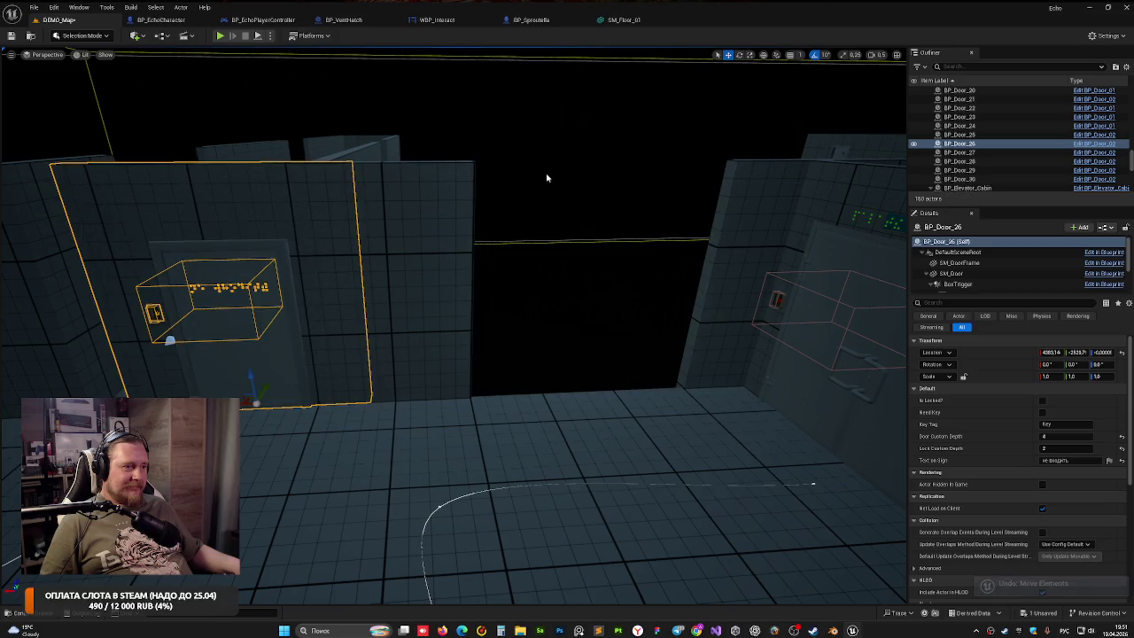
pyautogui.hotkey('ctrl', 'z')
# Copy the door as BP_Door_31, set BP_Door_26's sign to НЕ ВХОДИТЬ!, and save
pyautogui.moveTo(544, 392); pyautogui.dragTo(585, 392)
pyautogui.click(832, 257)
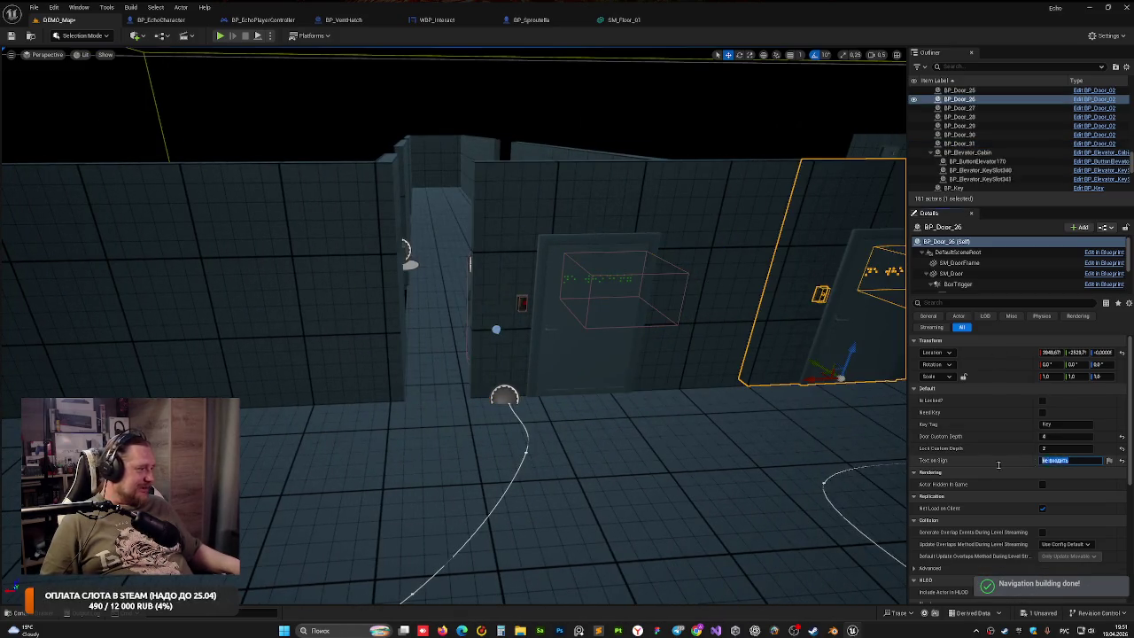
pyautogui.write('H')
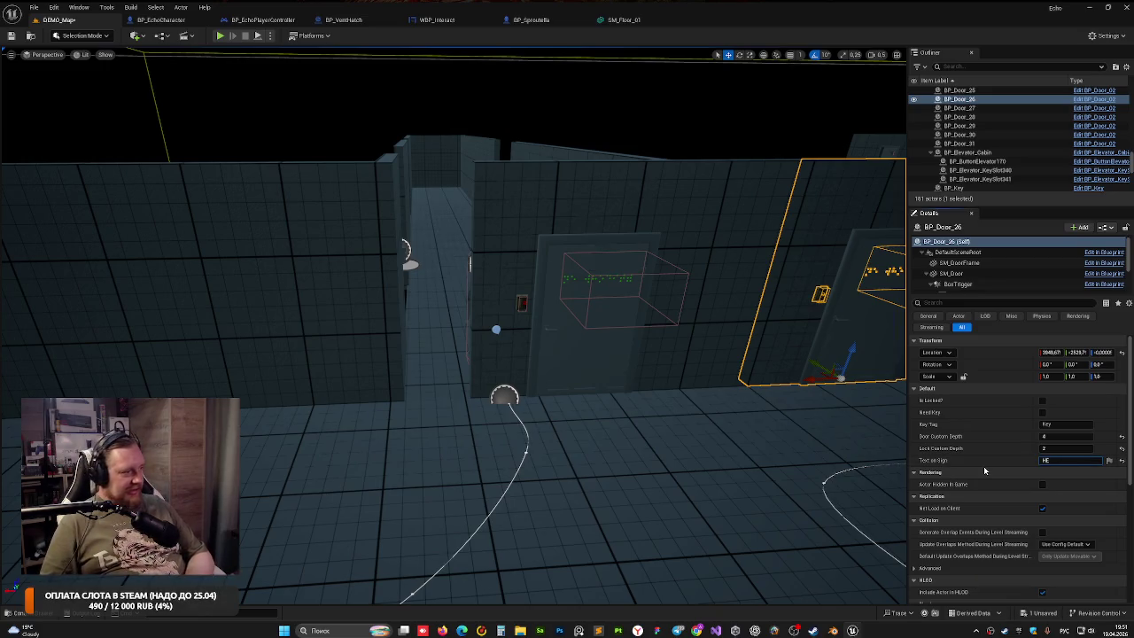
pyautogui.write(' ВХОДИТЬ!')
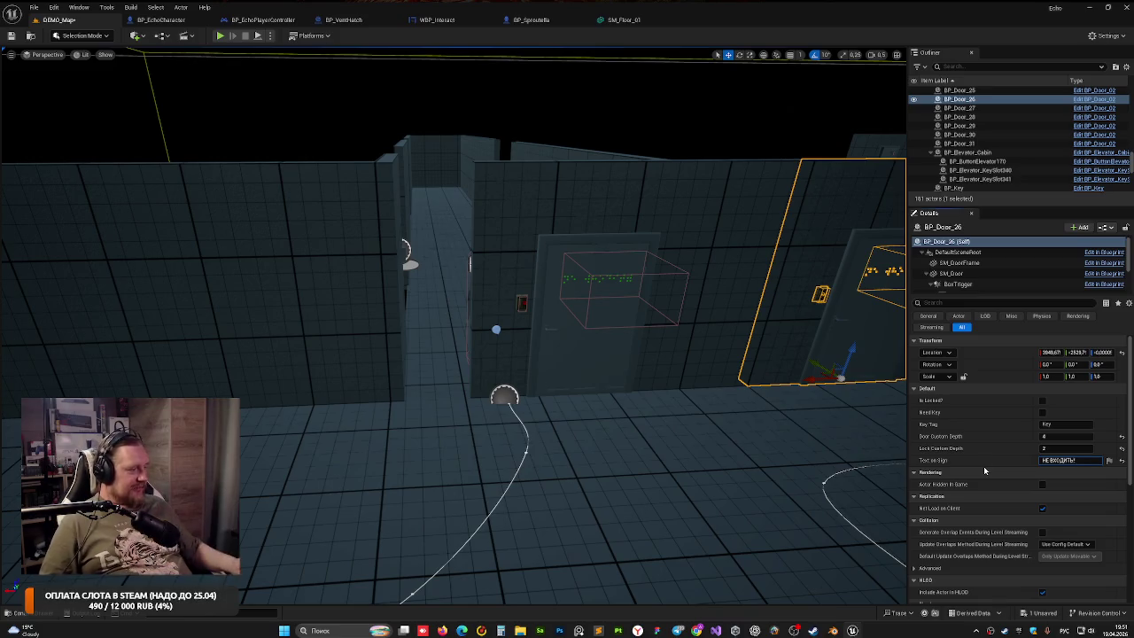
pyautogui.press('Escape')
pyautogui.hotkey('ctrl', 's')
# Move BP_Door_31 along X and Y into a wall opening farther along the level
pyautogui.click(644, 249)
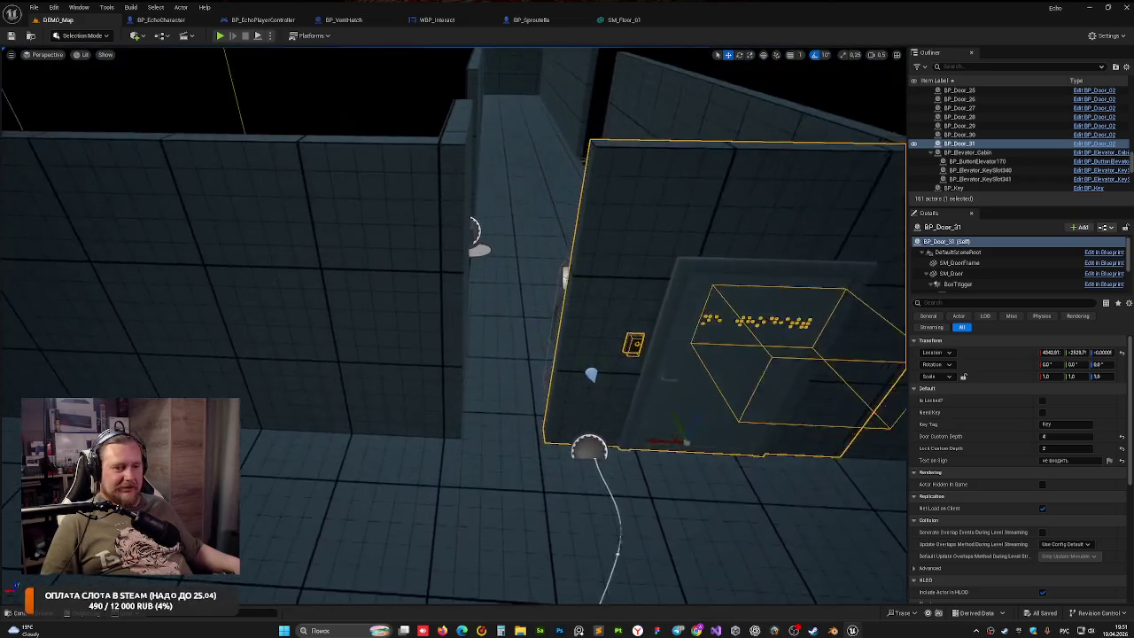
pyautogui.moveTo(824, 345); pyautogui.dragTo(841, 358)
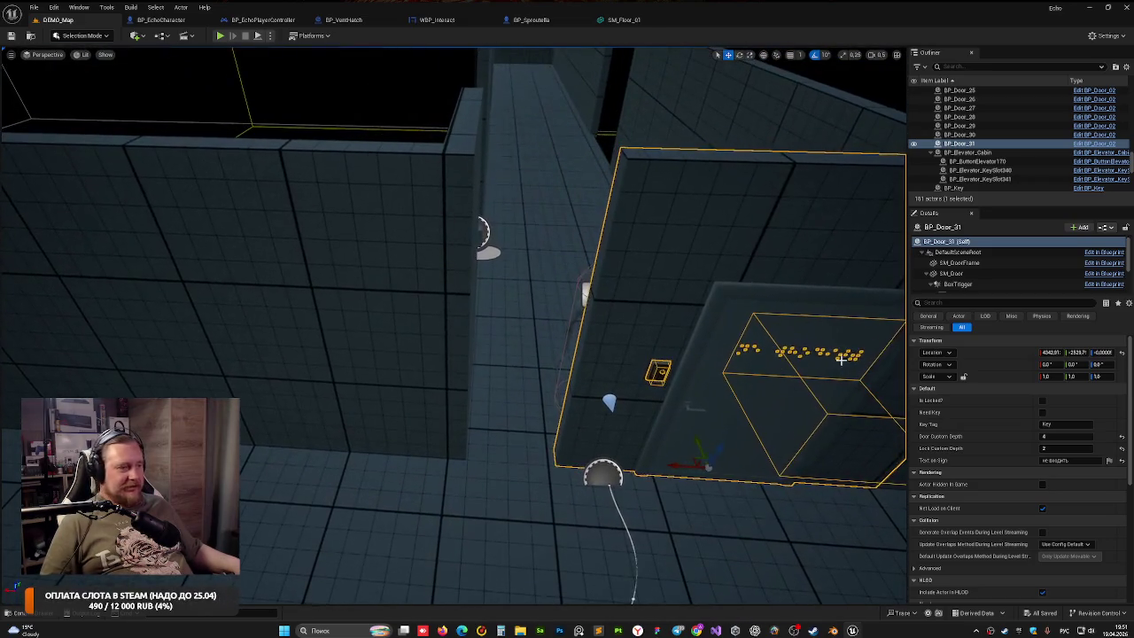
pyautogui.moveTo(691, 465)
pyautogui.mouseDown()
pyautogui.moveTo(622, 462)
pyautogui.moveTo(620, 498)
pyautogui.moveTo(649, 528)
pyautogui.mouseUp()
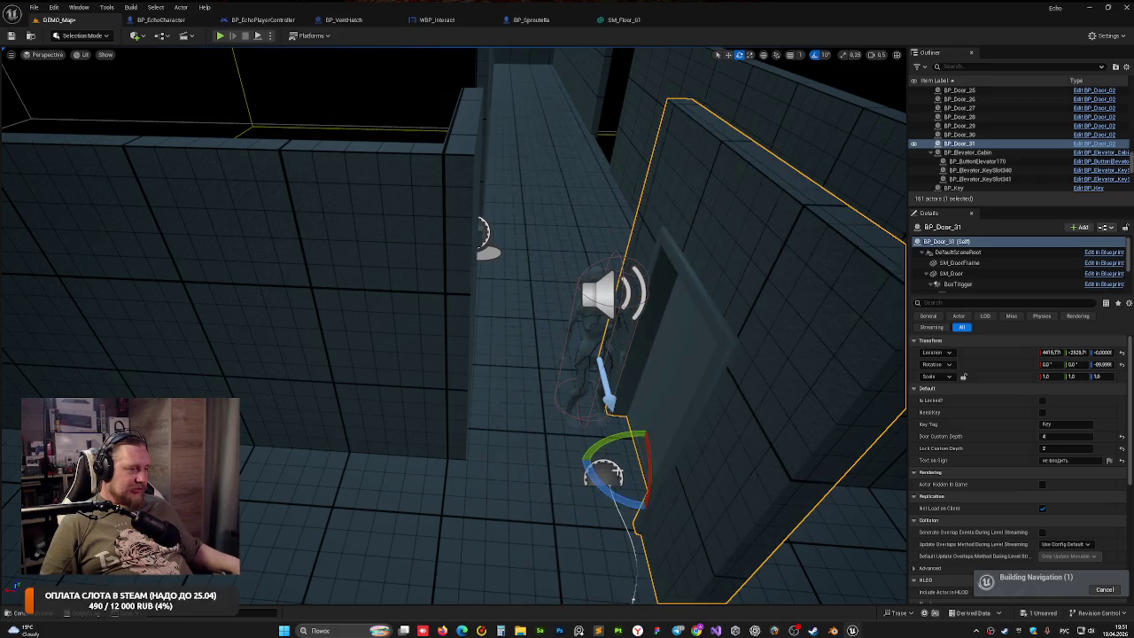
pyautogui.moveTo(625, 436)
pyautogui.mouseDown()
pyautogui.moveTo(585, 416)
pyautogui.moveTo(493, 308)
pyautogui.mouseUp()
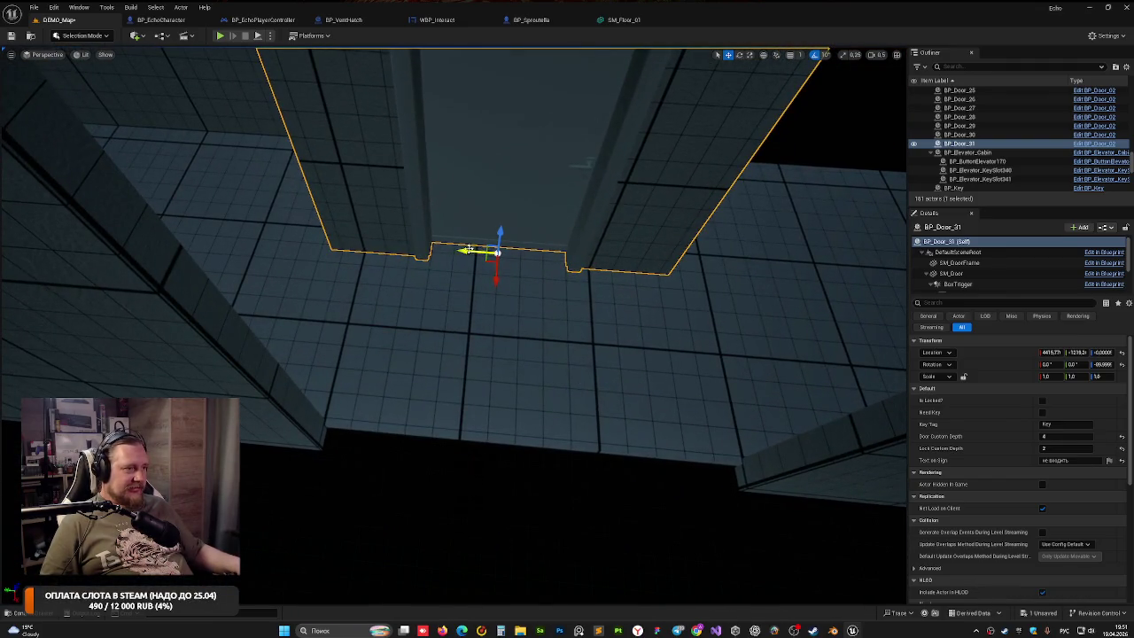
pyautogui.moveTo(469, 248)
pyautogui.mouseDown()
pyautogui.moveTo(501, 252)
pyautogui.moveTo(531, 329)
pyautogui.moveTo(537, 457)
pyautogui.mouseUp()
pyautogui.moveTo(456, 440)
pyautogui.mouseDown()
pyautogui.moveTo(575, 359)
pyautogui.moveTo(581, 324)
pyautogui.moveTo(506, 285)
pyautogui.moveTo(355, 272)
pyautogui.mouseUp()
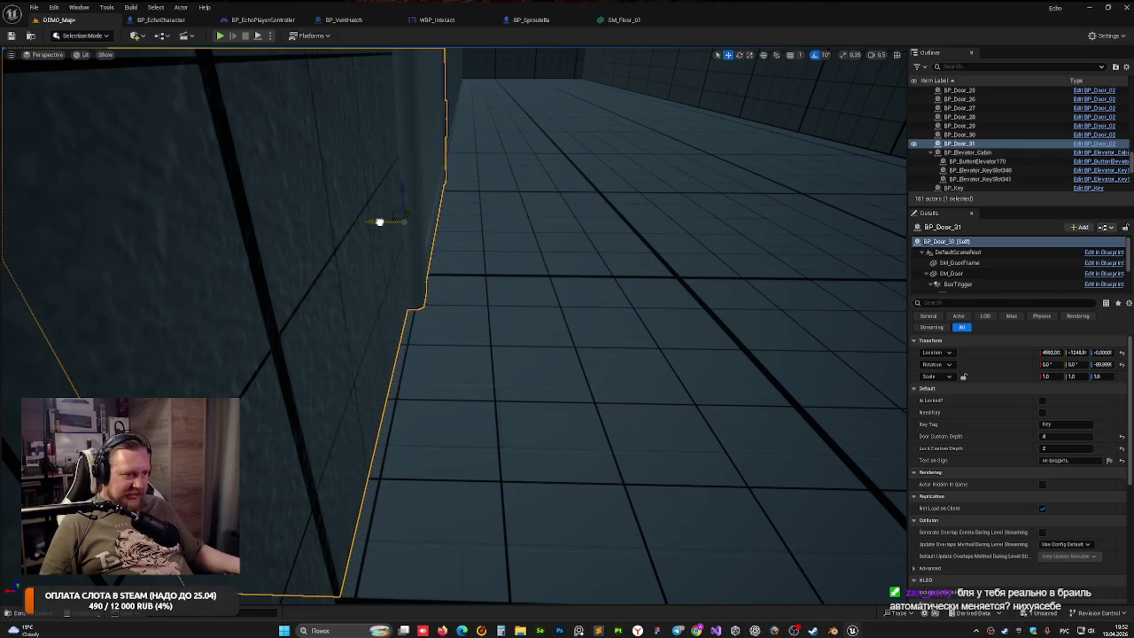
pyautogui.moveTo(380, 222); pyautogui.dragTo(350, 227)
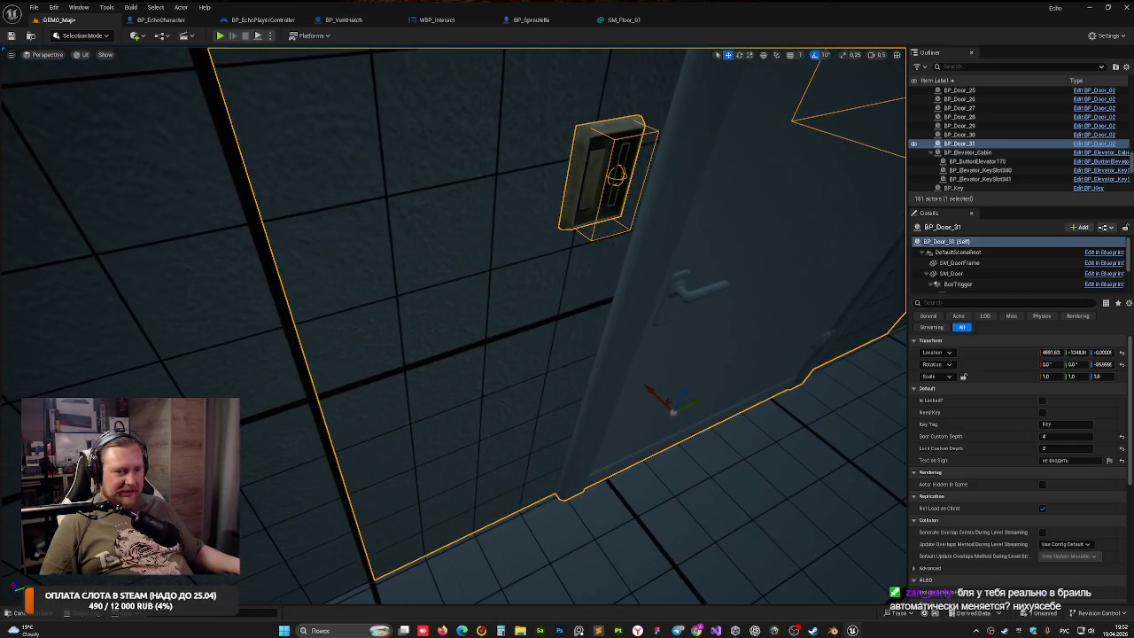
pyautogui.moveTo(442, 279)
pyautogui.mouseDown()
pyautogui.moveTo(612, 332)
pyautogui.moveTo(461, 329)
pyautogui.moveTo(438, 248)
pyautogui.moveTo(434, 310)
pyautogui.moveTo(289, 336)
pyautogui.mouseUp()
# Fine-tune BP_Door_31's position to line up with the opening, then reselect it
pyautogui.press('Escape')
pyautogui.click(290, 336)
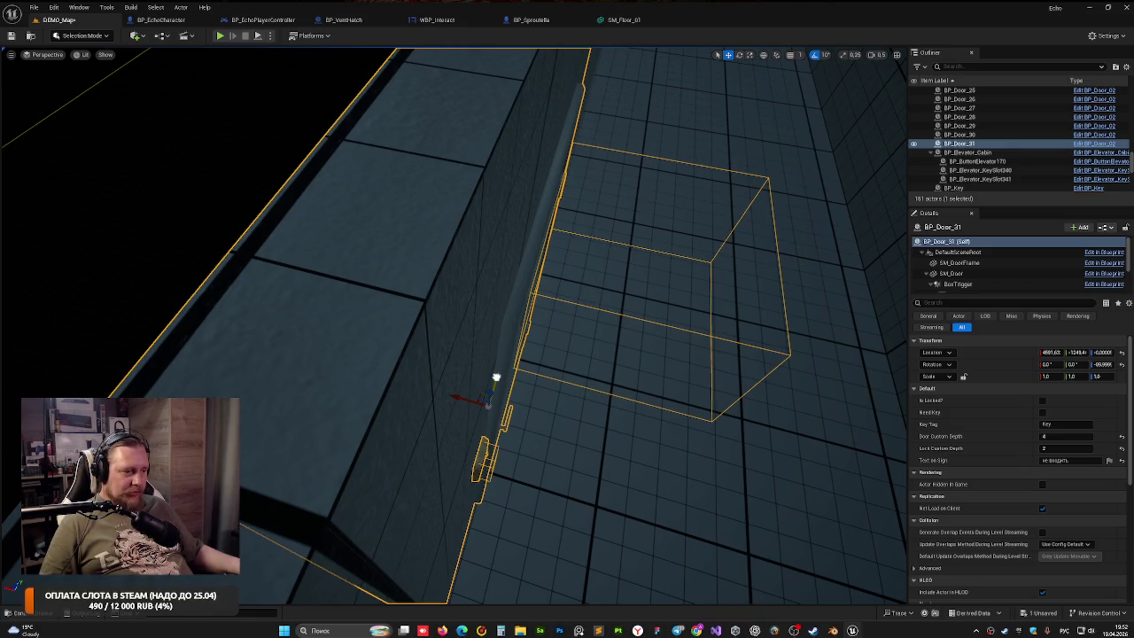
pyautogui.moveTo(455, 399); pyautogui.dragTo(457, 397)
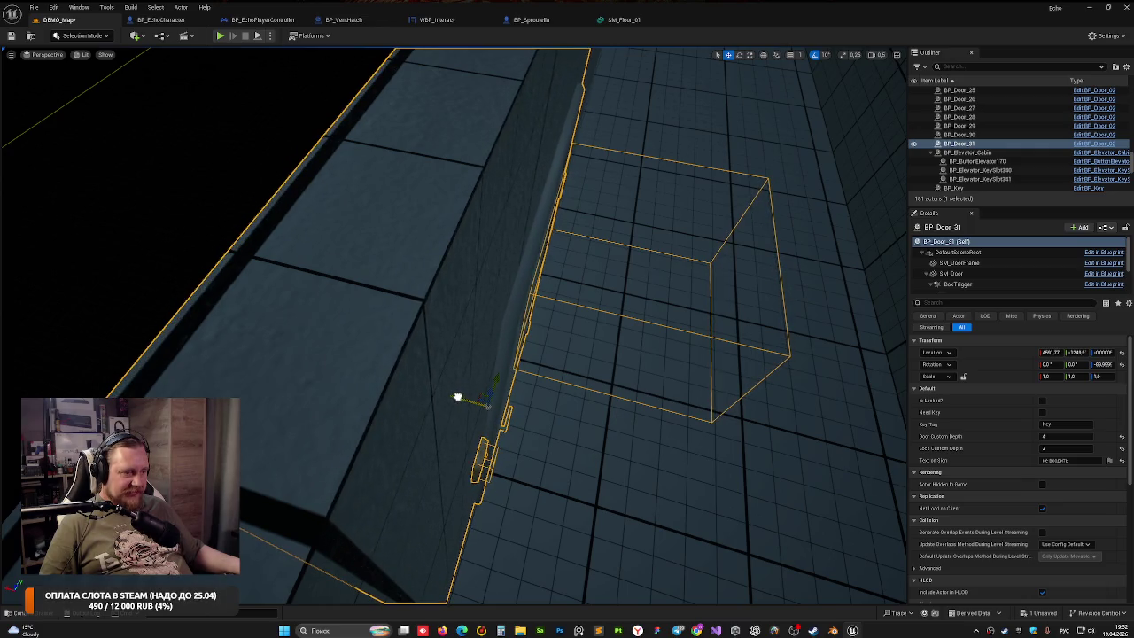
pyautogui.press('Escape')
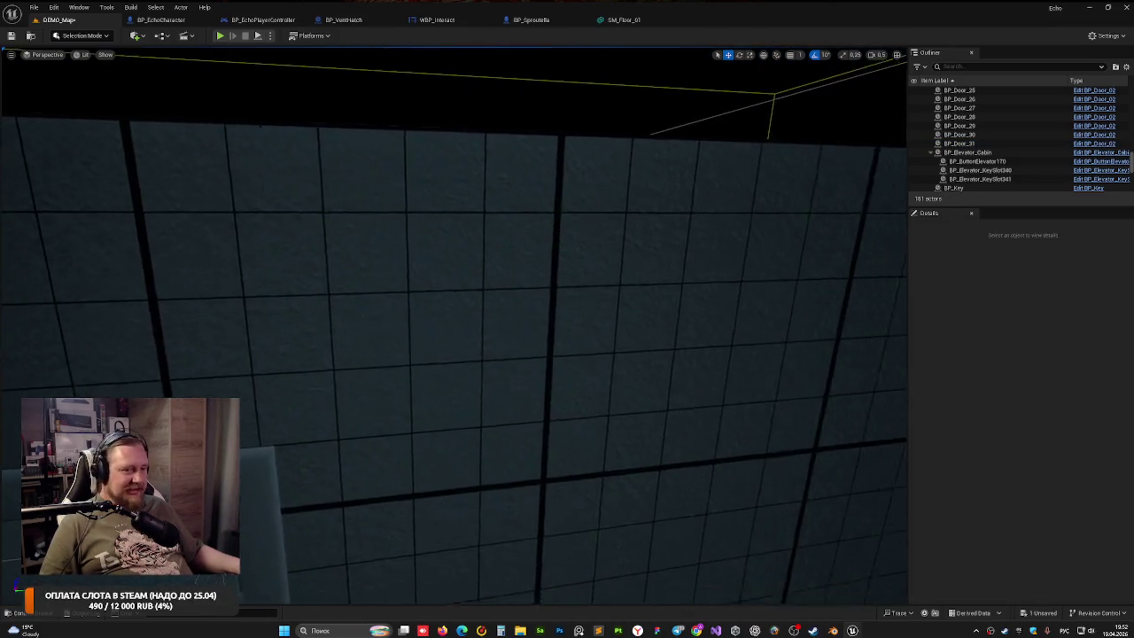
pyautogui.moveTo(454, 328); pyautogui.dragTo(434, 292)
pyautogui.click(274, 372)
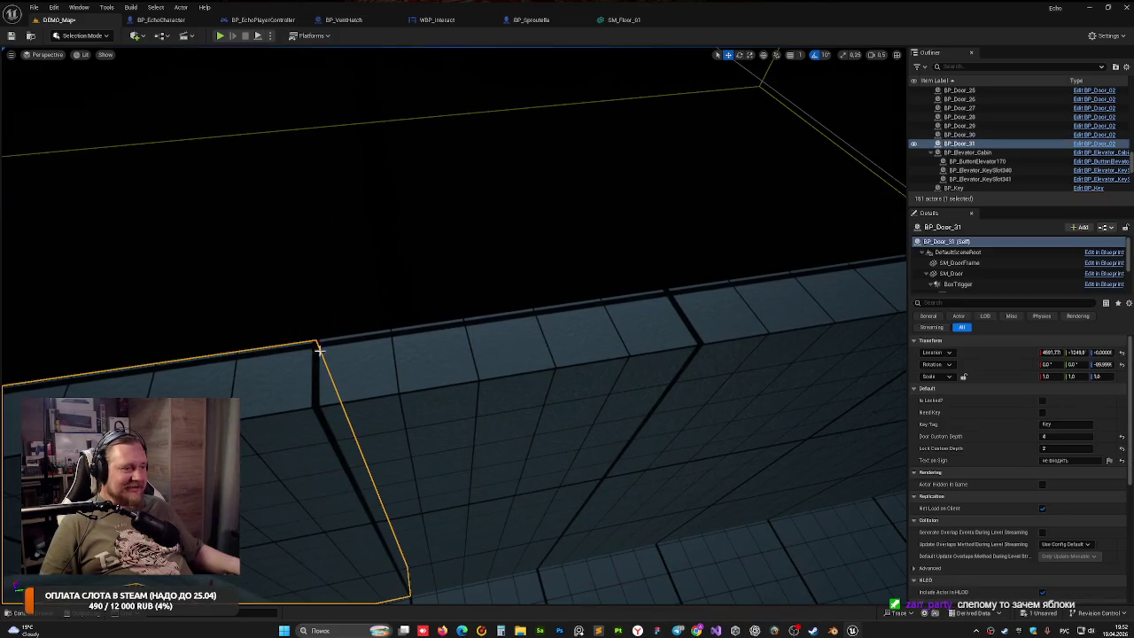
pyautogui.click(355, 311)
pyautogui.moveTo(354, 311); pyautogui.dragTo(355, 302)
pyautogui.moveTo(453, 319); pyautogui.dragTo(454, 354)
pyautogui.moveTo(329, 342); pyautogui.dragTo(416, 258)
pyautogui.click(414, 258)
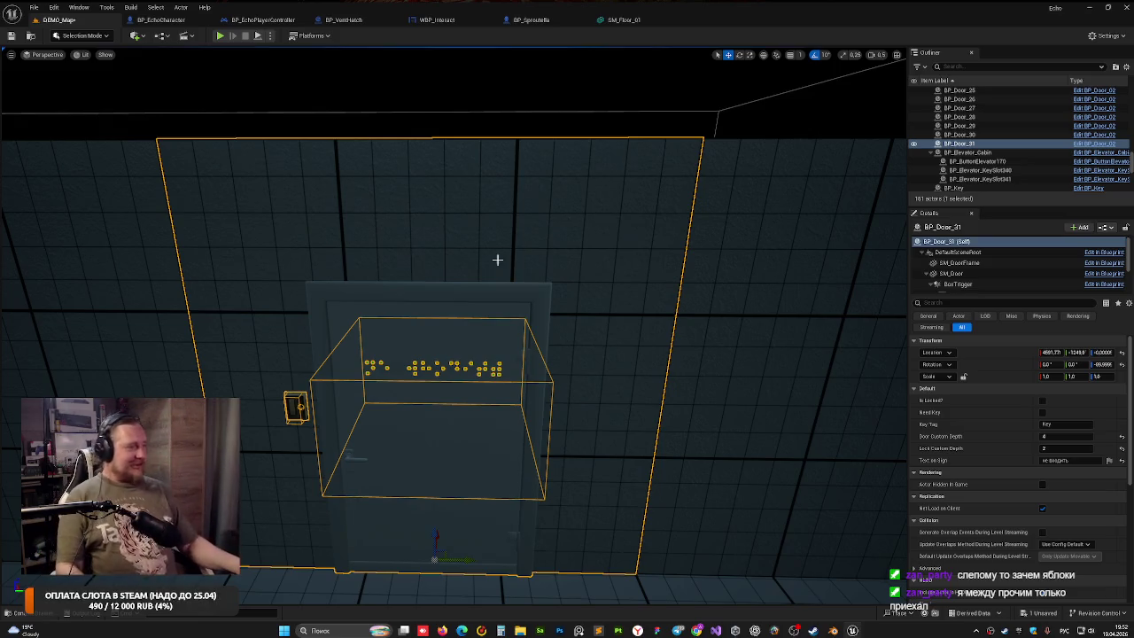
# Set BP_Door_31's Text on Sign to МЕД. ПУНКТ and confirm it in a quick playtest
pyautogui.click(1070, 461)
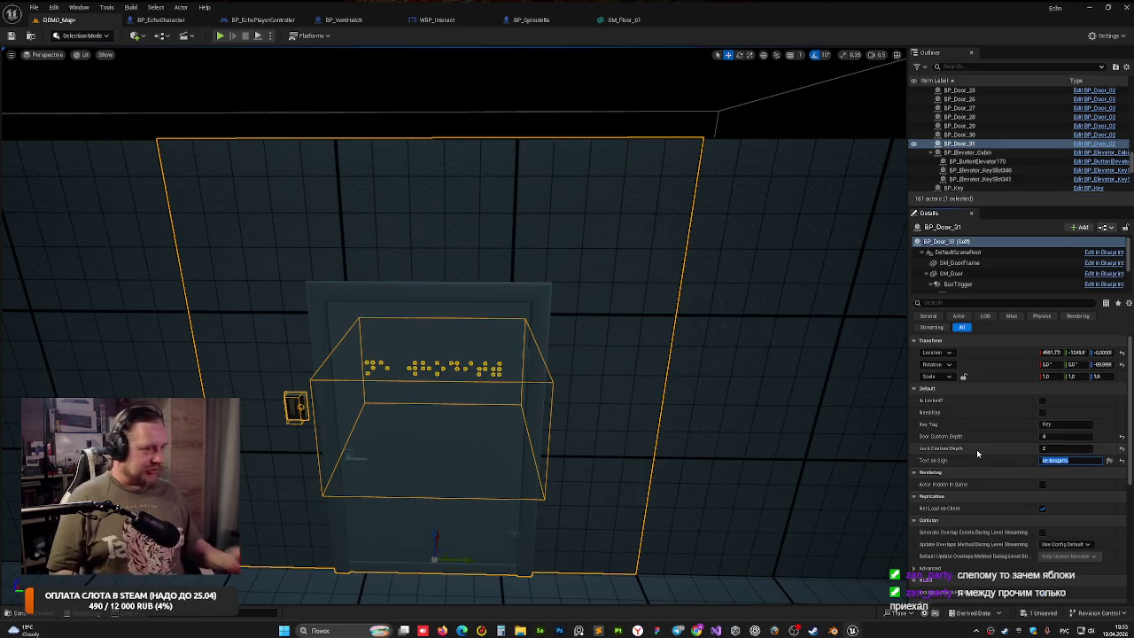
pyautogui.write('МЕ')
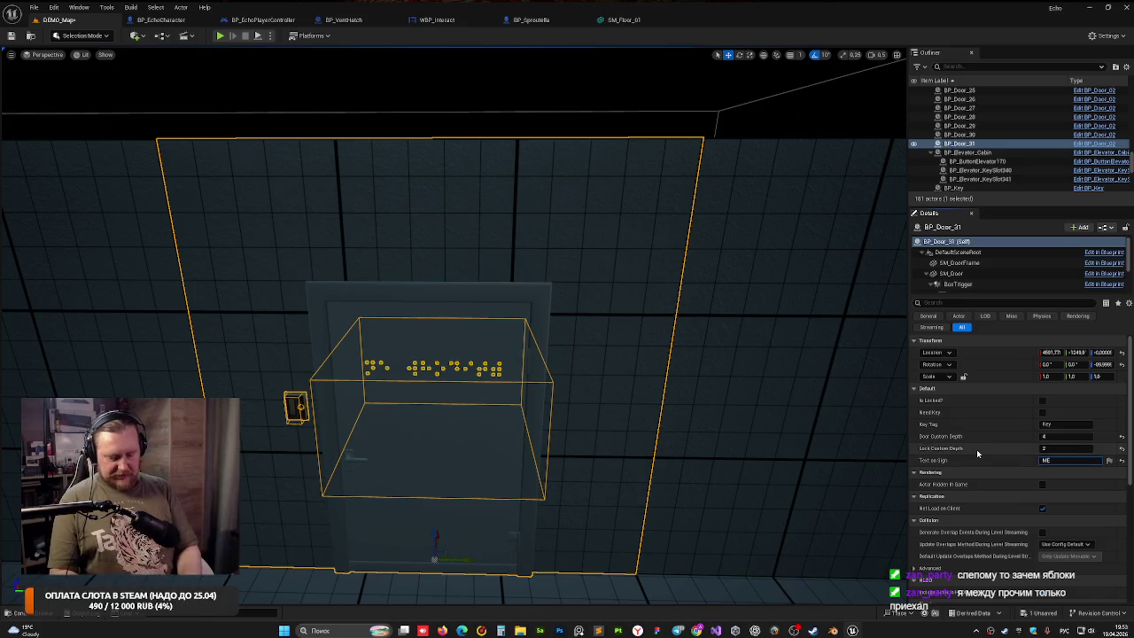
pyautogui.write('Д')
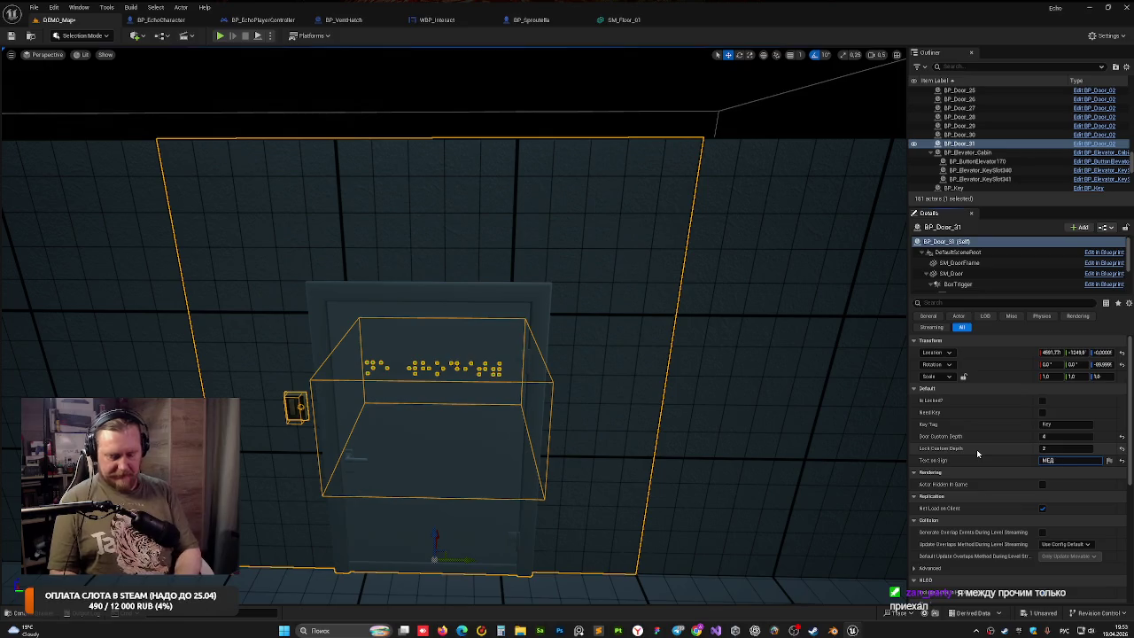
pyautogui.write(' ПУНКТ')
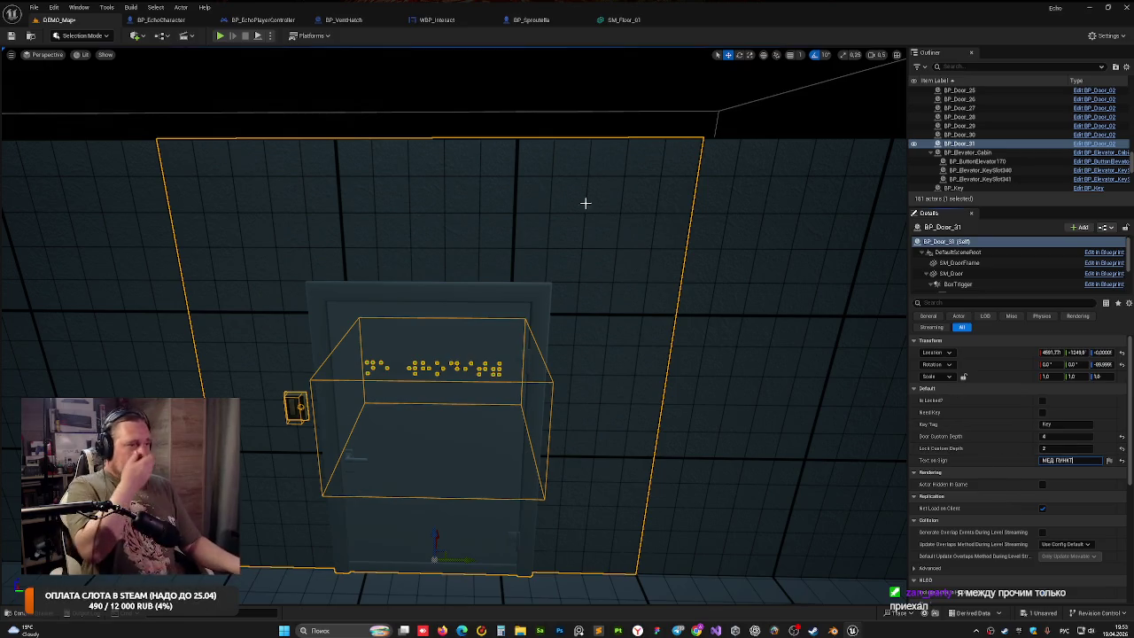
pyautogui.click(531, 147)
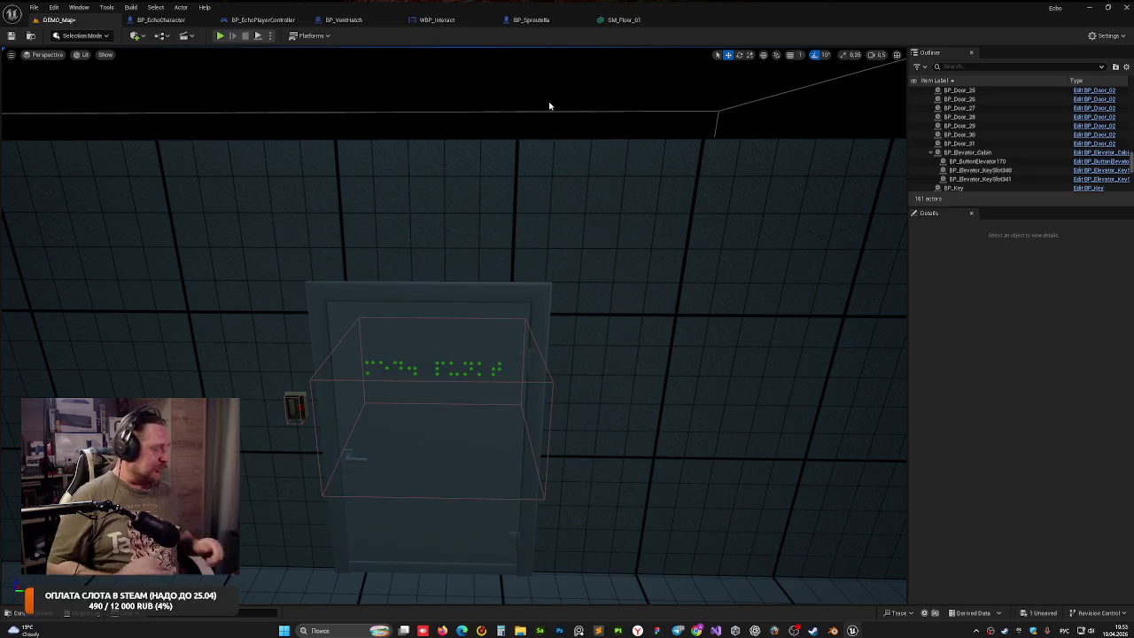
pyautogui.hotkey('alt', 'p')
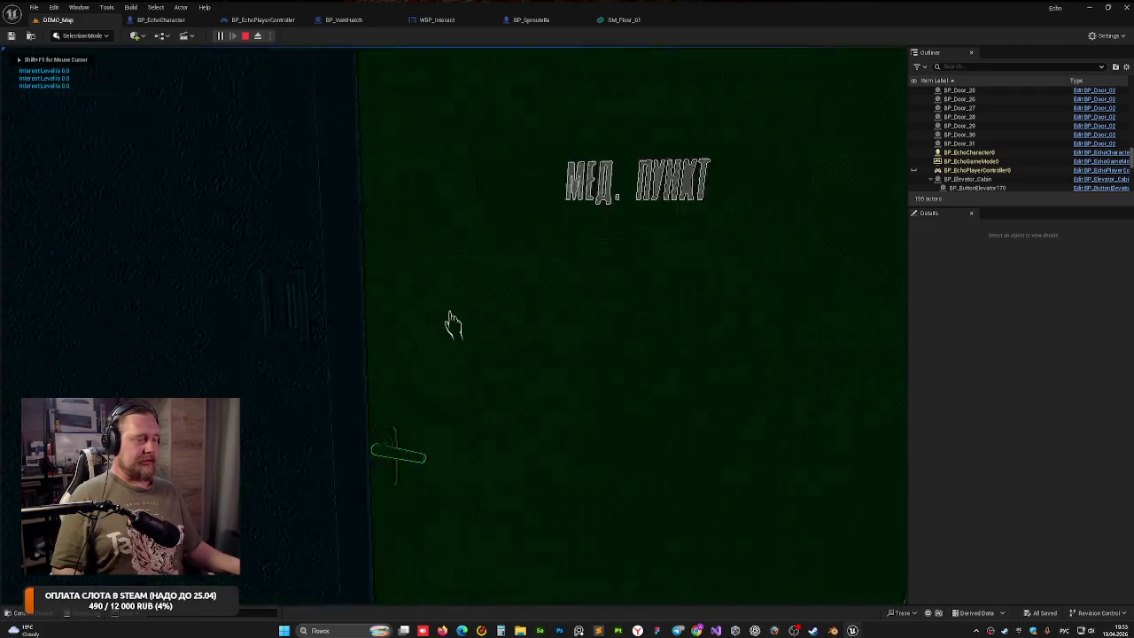
pyautogui.press('Escape')
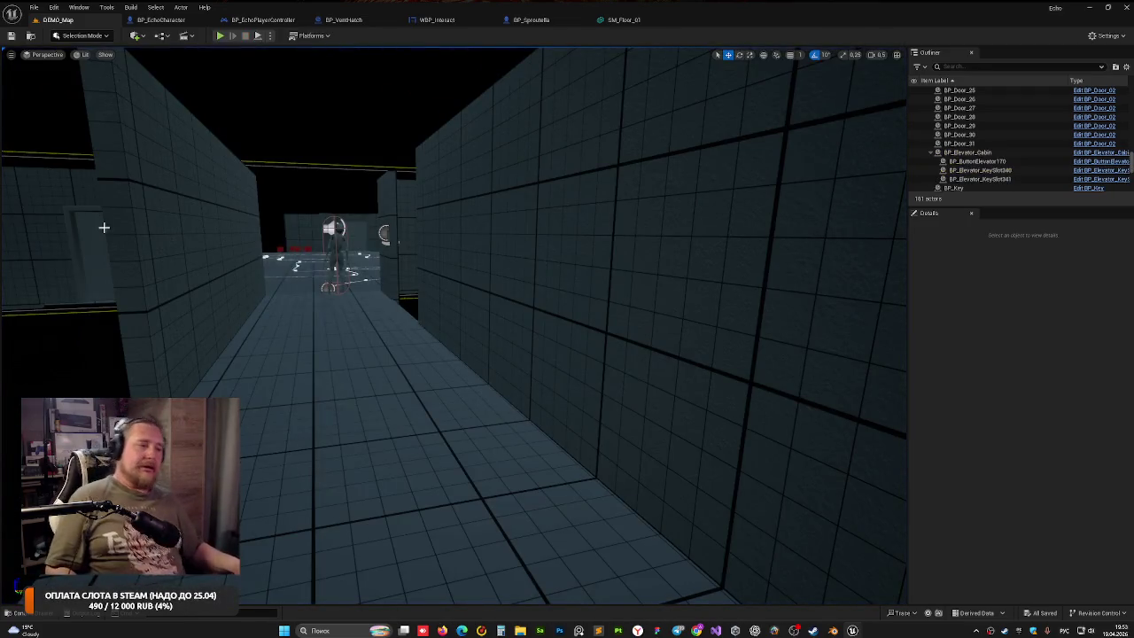
# Fly through the level's corridors, then switch to the Figma level map in the browser
pyautogui.moveTo(431, 270)
pyautogui.mouseDown()
pyautogui.moveTo(496, 265)
pyautogui.moveTo(442, 257)
pyautogui.moveTo(425, 239)
pyautogui.moveTo(417, 266)
pyautogui.mouseUp()
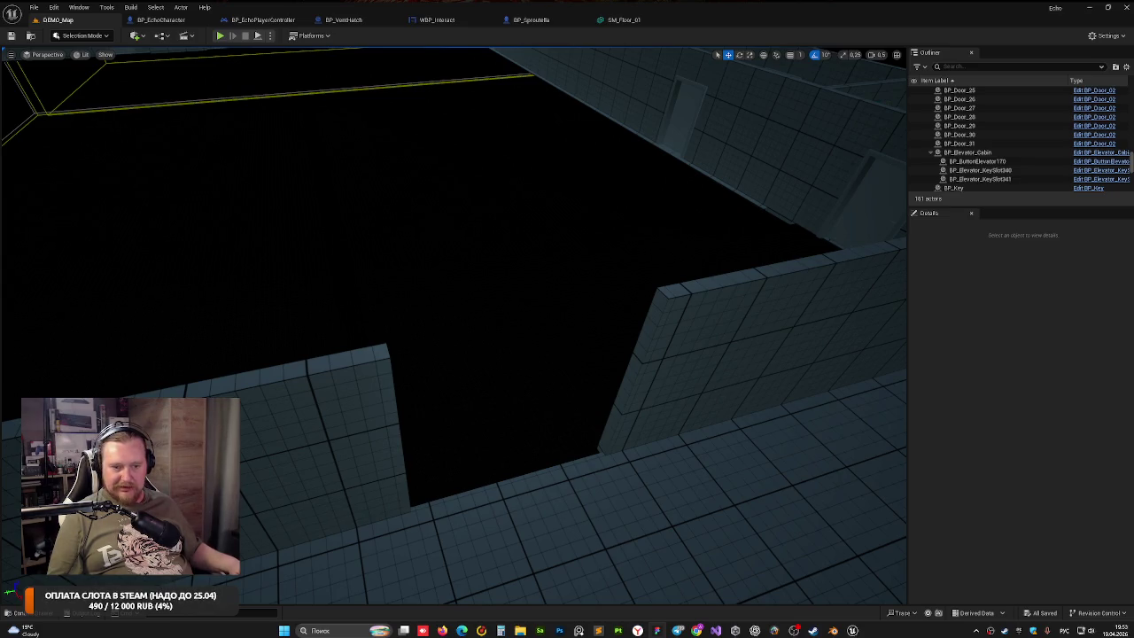
pyautogui.moveTo(417, 266); pyautogui.dragTo(414, 257)
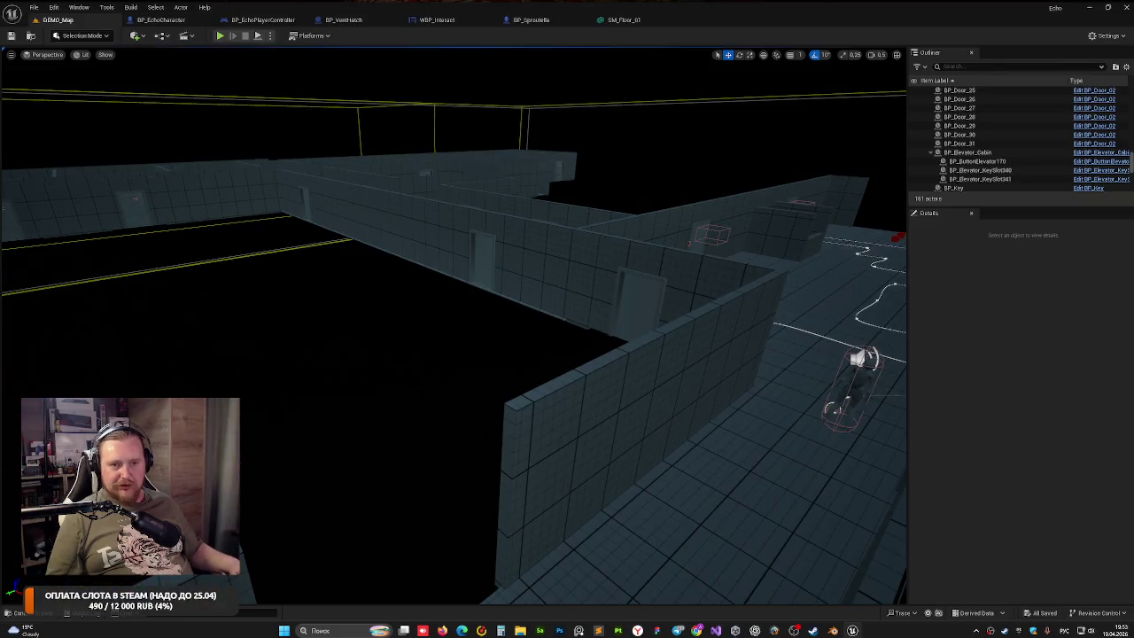
pyautogui.hotkey('alt', 'Tab')
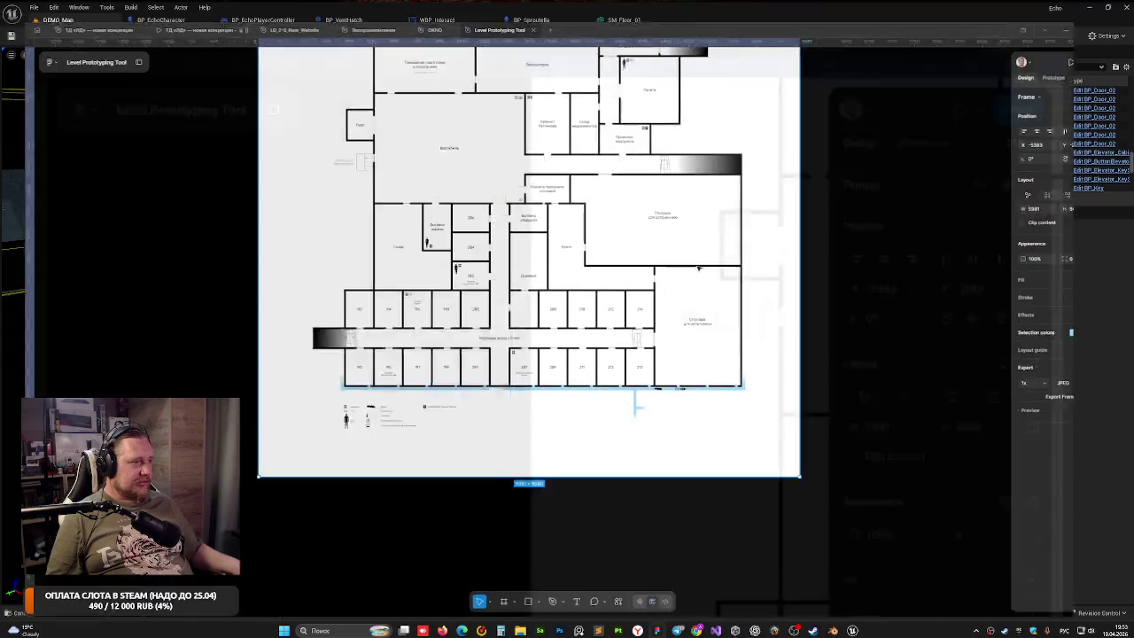
pyautogui.scroll(3, 767, 191)
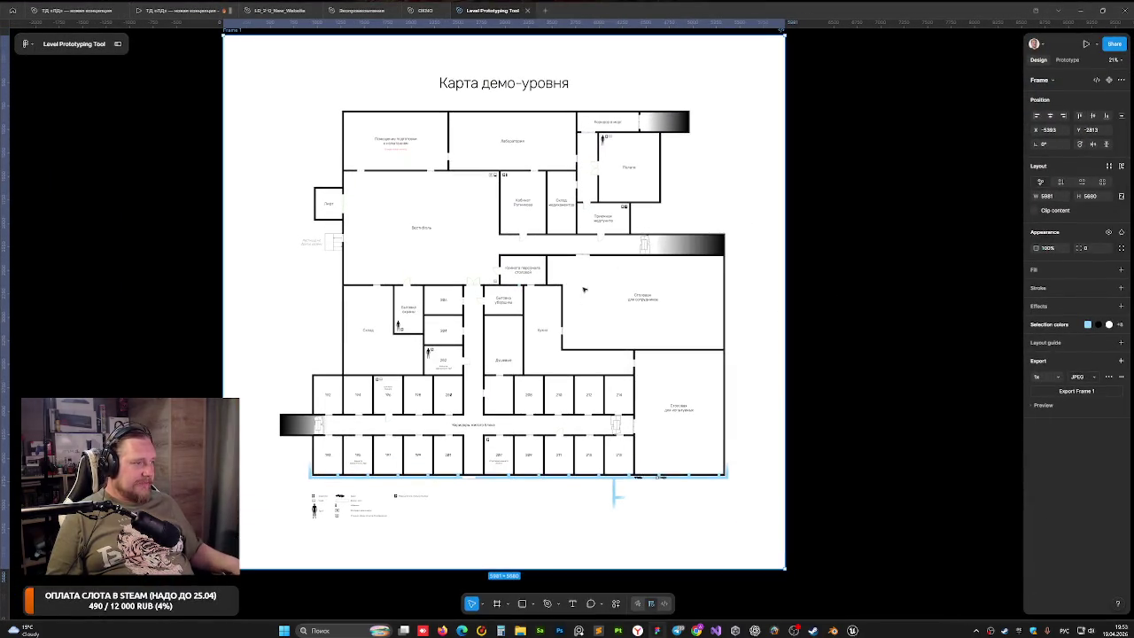
pyautogui.scroll(1, 664, 434)
pyautogui.scroll(3, 694, 394)
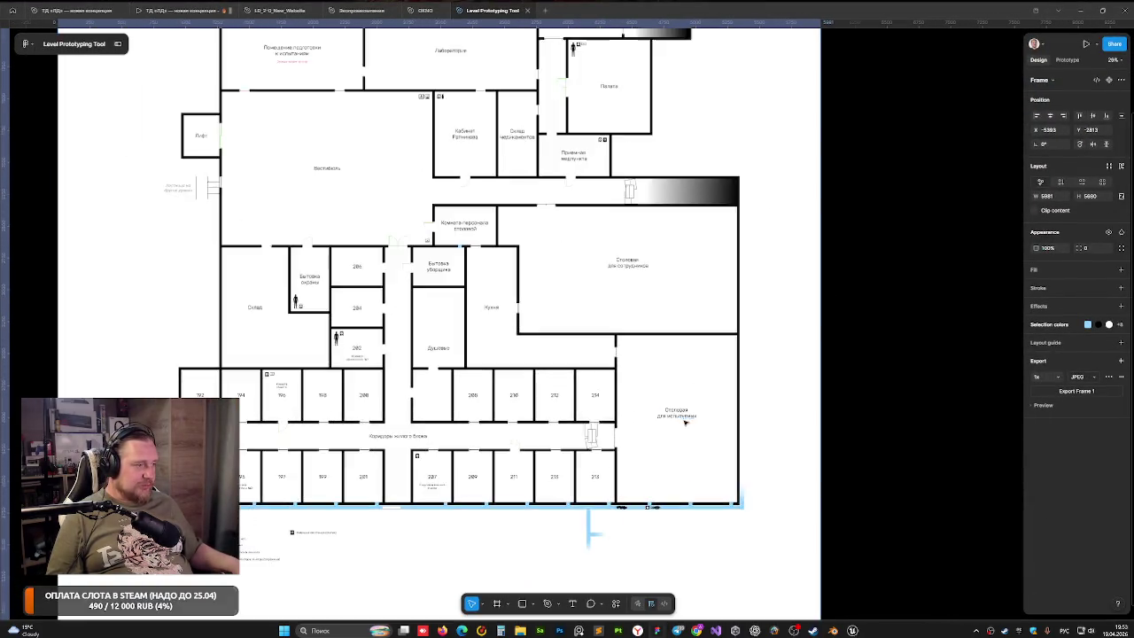
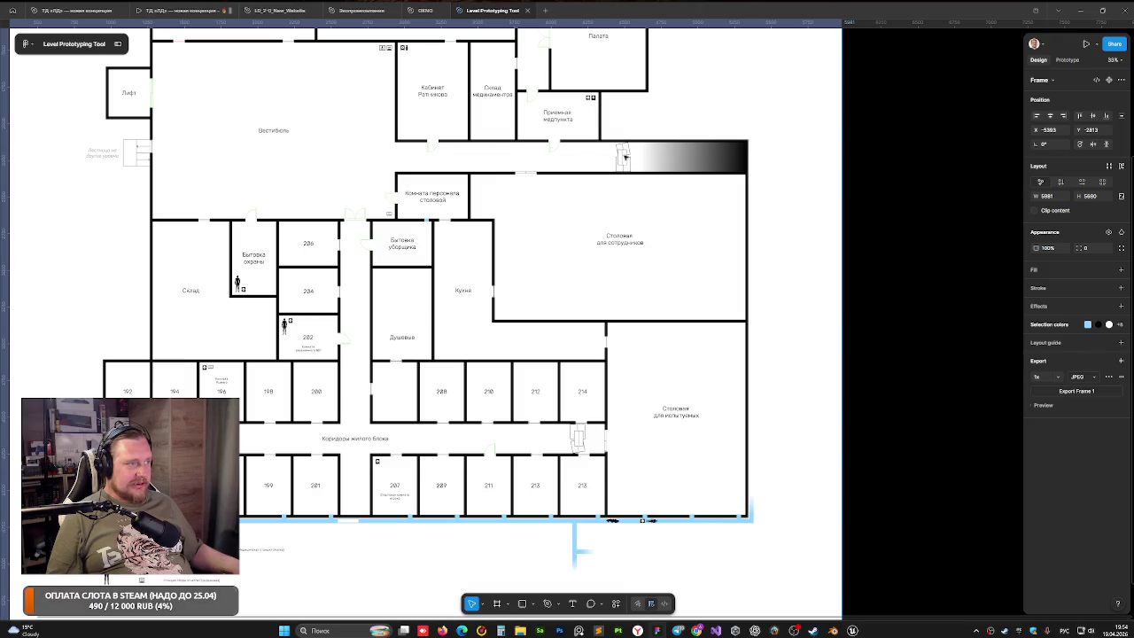
# Minimize the Figma floor-plan window to bring back the Unreal Editor
pyautogui.click(1079, 9)
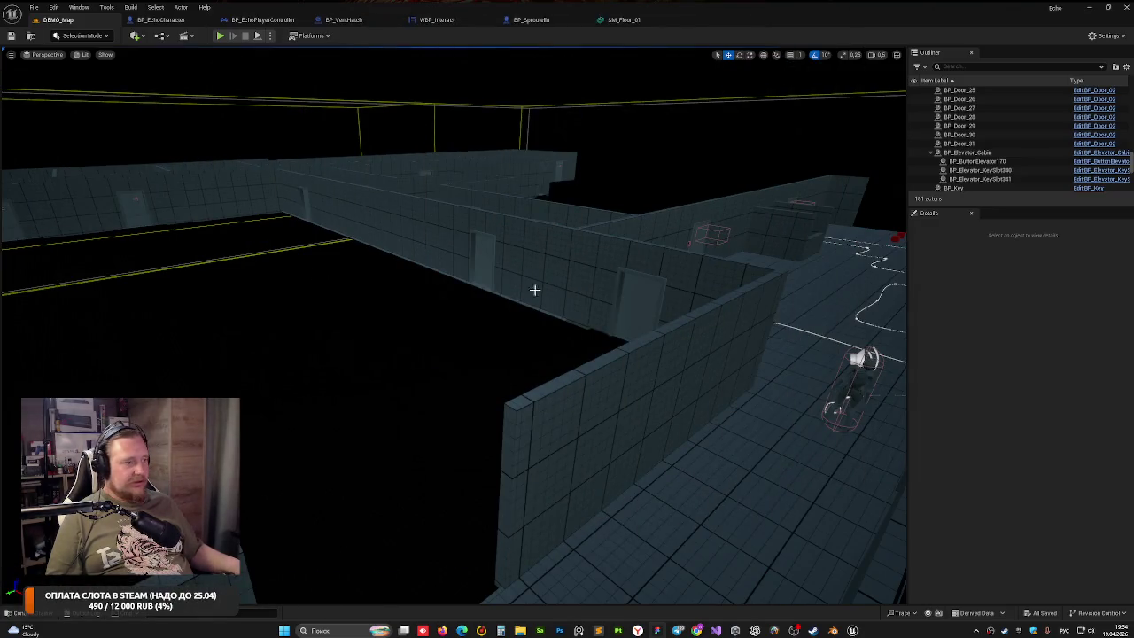
# Alt-duplicate BP_TwinDoor2 as BP_TwinDoor4, rotate it 90° and slide it into the wall at X≈4270
pyautogui.moveTo(534, 289)
pyautogui.mouseDown()
pyautogui.moveTo(367, 84)
pyautogui.moveTo(374, 144)
pyautogui.moveTo(576, 62)
pyautogui.mouseUp()
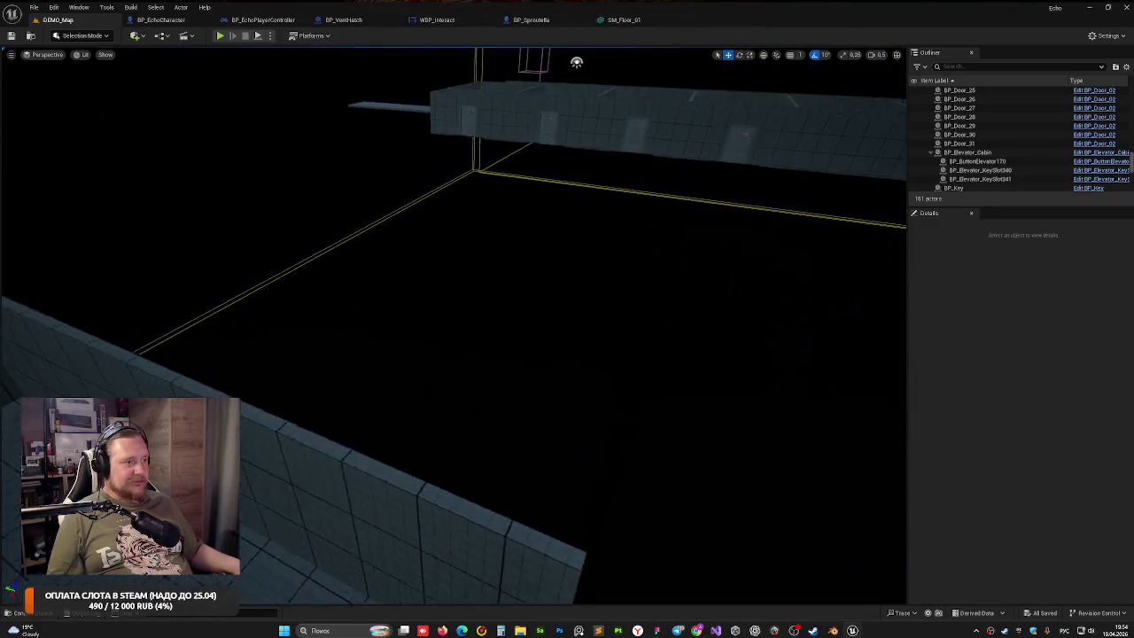
pyautogui.moveTo(372, 248); pyautogui.dragTo(424, 148)
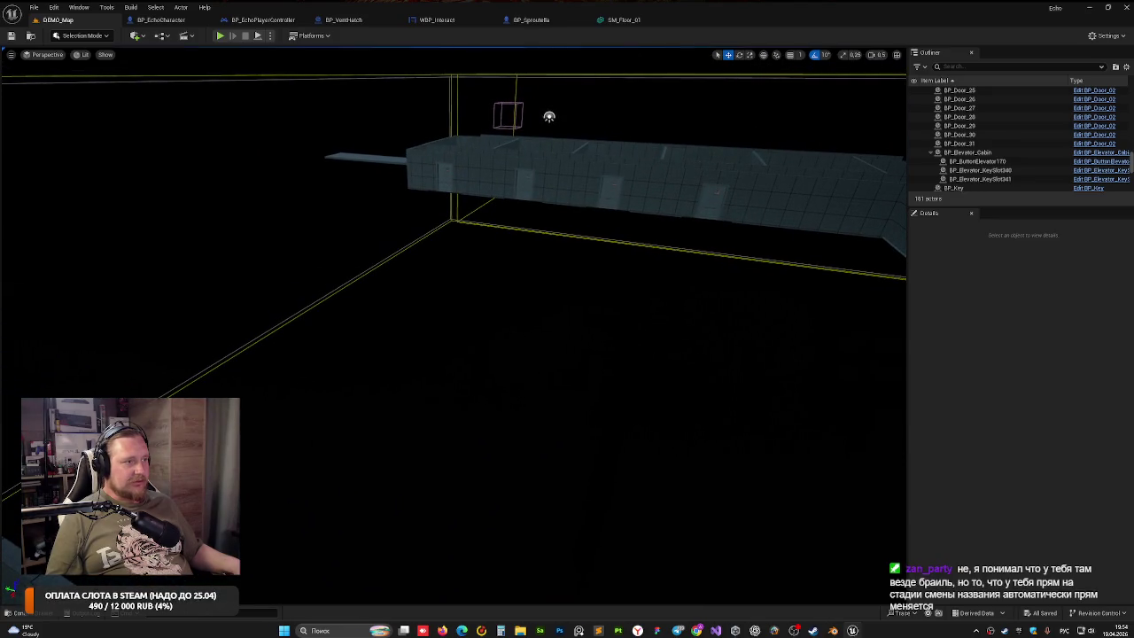
pyautogui.click(455, 184)
pyautogui.moveTo(382, 180)
pyautogui.mouseDown()
pyautogui.moveTo(447, 184)
pyautogui.moveTo(409, 173)
pyautogui.moveTo(456, 218)
pyautogui.moveTo(372, 193)
pyautogui.moveTo(42, 300)
pyautogui.mouseUp()
pyautogui.press('e')
pyautogui.press('w')
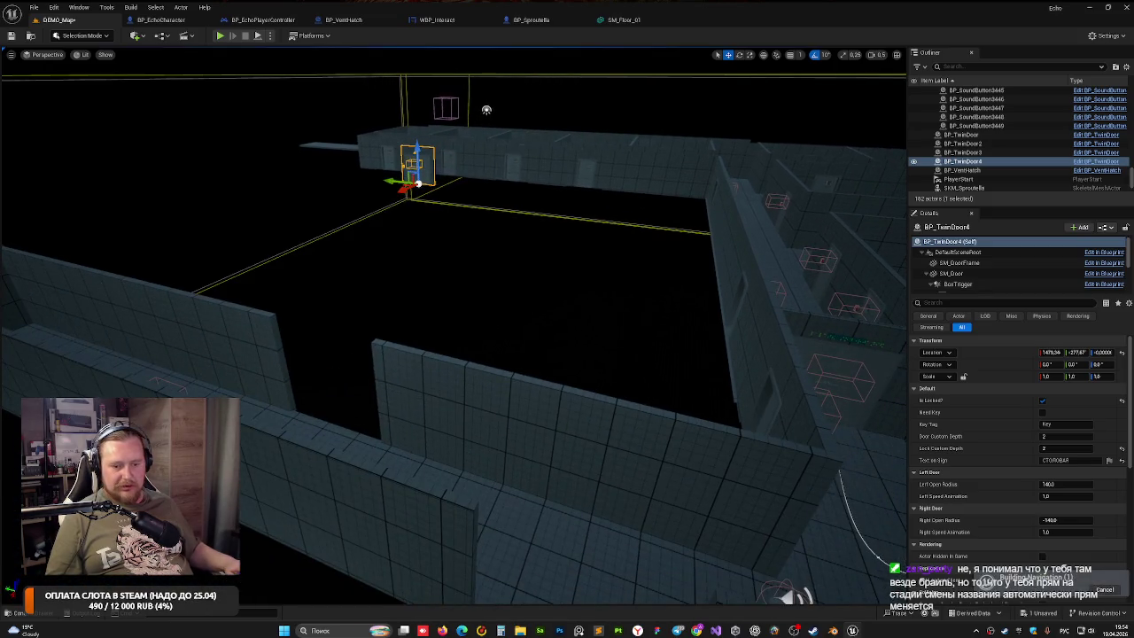
pyautogui.moveTo(357, 230)
pyautogui.mouseDown()
pyautogui.moveTo(487, 186)
pyautogui.moveTo(337, 239)
pyautogui.moveTo(346, 230)
pyautogui.moveTo(379, 254)
pyautogui.mouseUp()
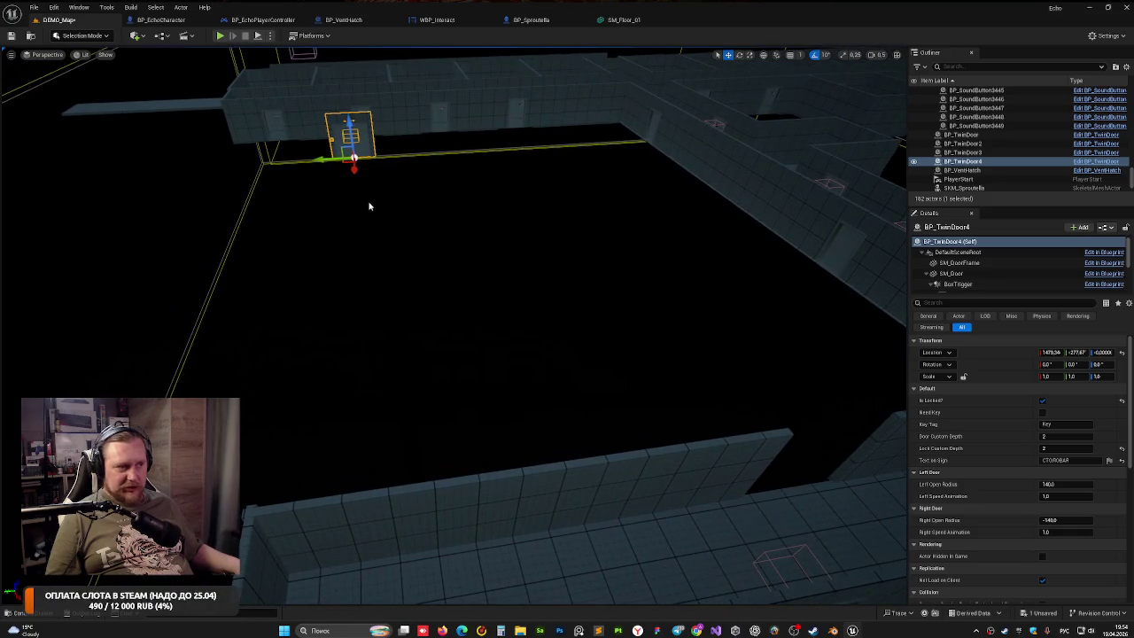
pyautogui.moveTo(351, 167)
pyautogui.mouseDown()
pyautogui.moveTo(393, 316)
pyautogui.moveTo(399, 599)
pyautogui.moveTo(419, 518)
pyautogui.moveTo(459, 518)
pyautogui.mouseUp()
pyautogui.moveTo(360, 461)
pyautogui.mouseDown()
pyautogui.moveTo(390, 506)
pyautogui.moveTo(341, 503)
pyautogui.mouseUp()
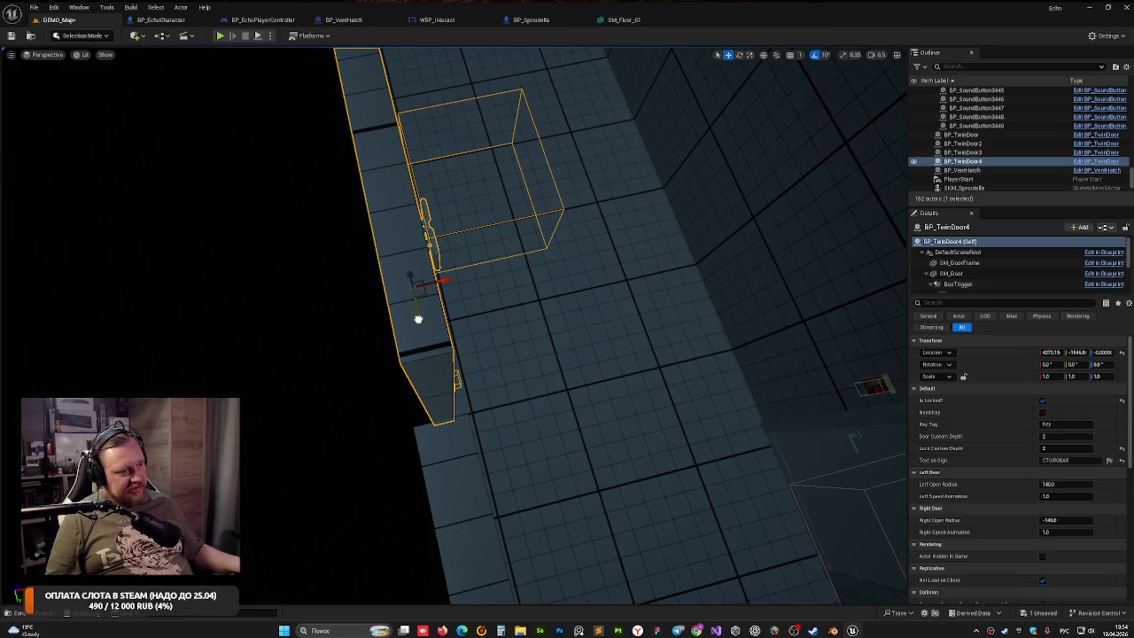
# Fly the viewport to the wall with the green sign and its door
pyautogui.click(356, 377)
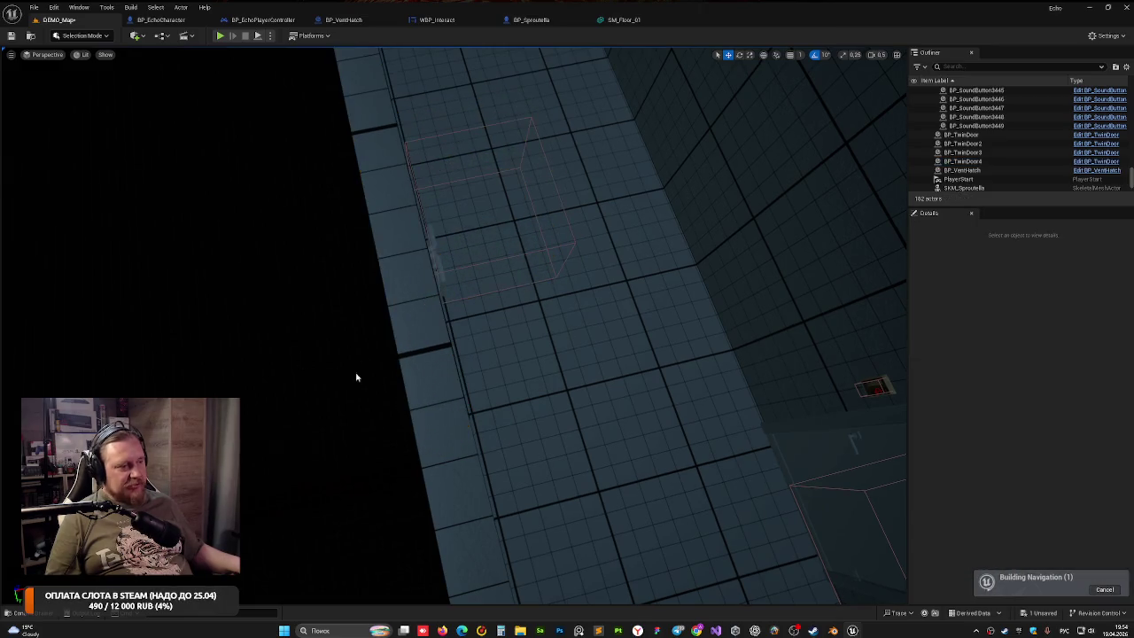
pyautogui.moveTo(356, 377); pyautogui.dragTo(356, 378)
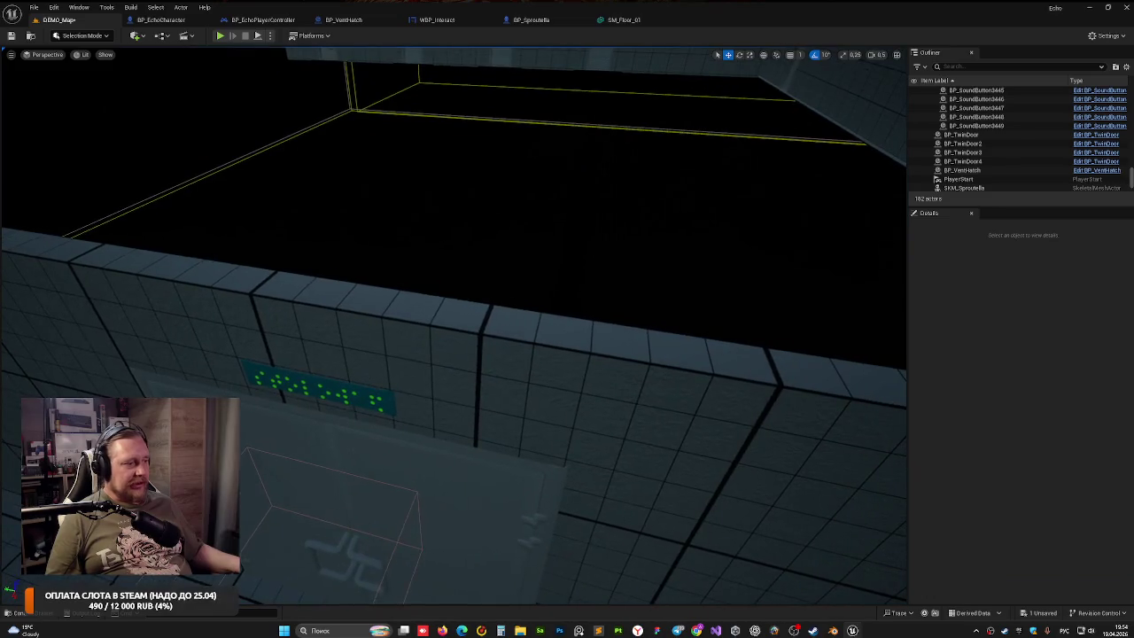
pyautogui.click(552, 384)
pyautogui.click(470, 287)
pyautogui.moveTo(470, 286); pyautogui.dragTo(470, 286)
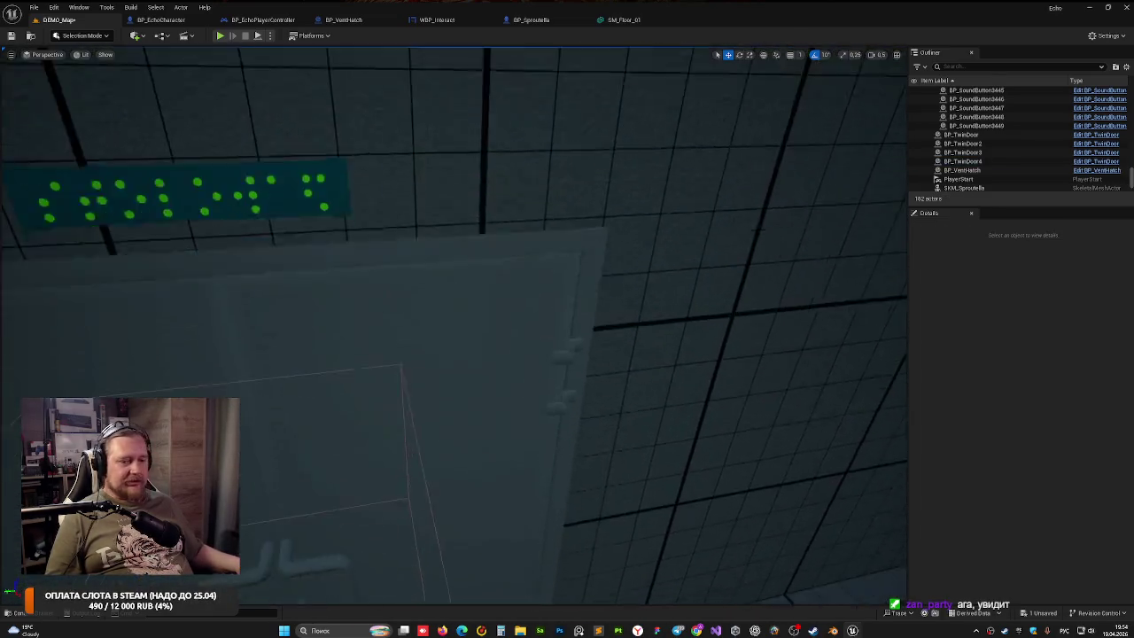
pyautogui.moveTo(551, 160); pyautogui.dragTo(552, 160)
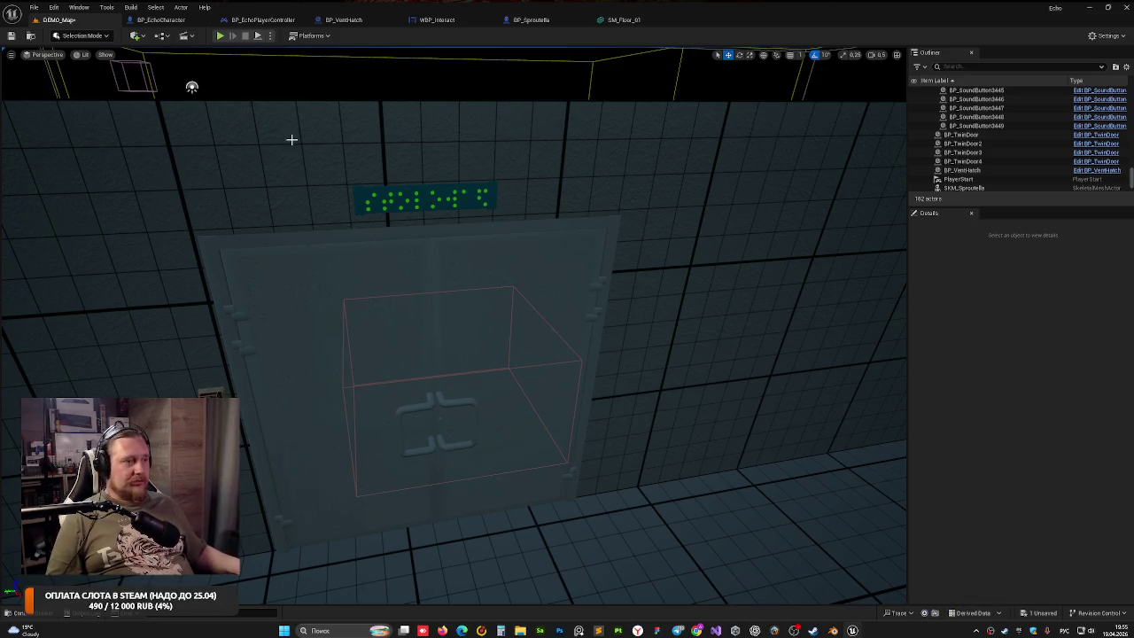
# Look down over the wall tops toward the braille-sign door, then start Play
pyautogui.moveTo(292, 139)
pyautogui.mouseDown()
pyautogui.moveTo(283, 190)
pyautogui.moveTo(346, 62)
pyautogui.moveTo(394, 136)
pyautogui.mouseUp()
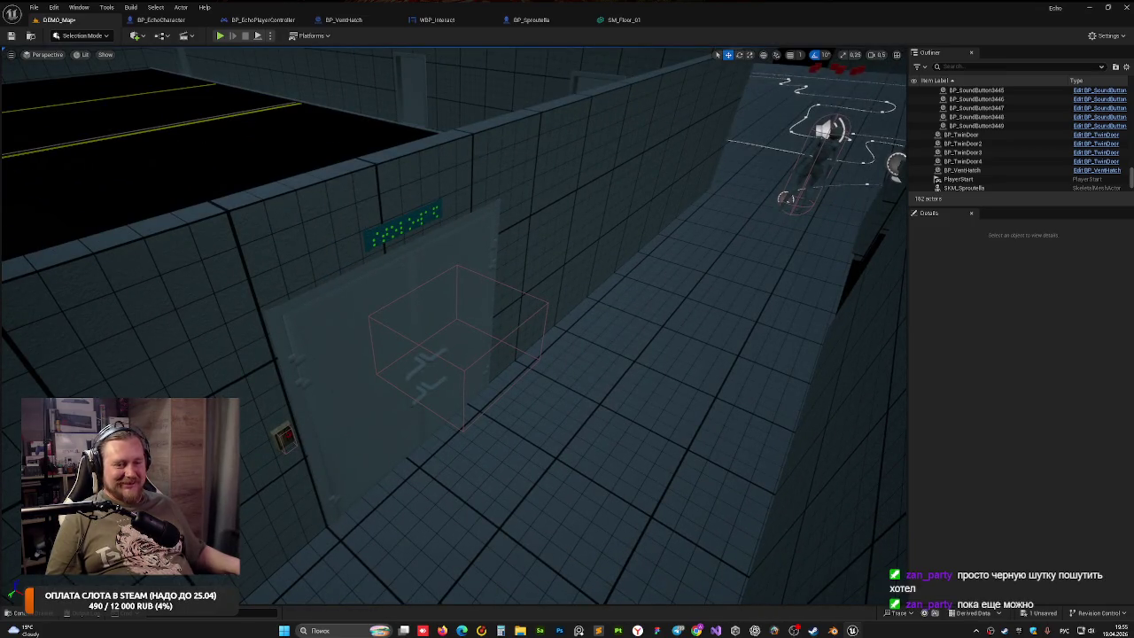
pyautogui.press('w')
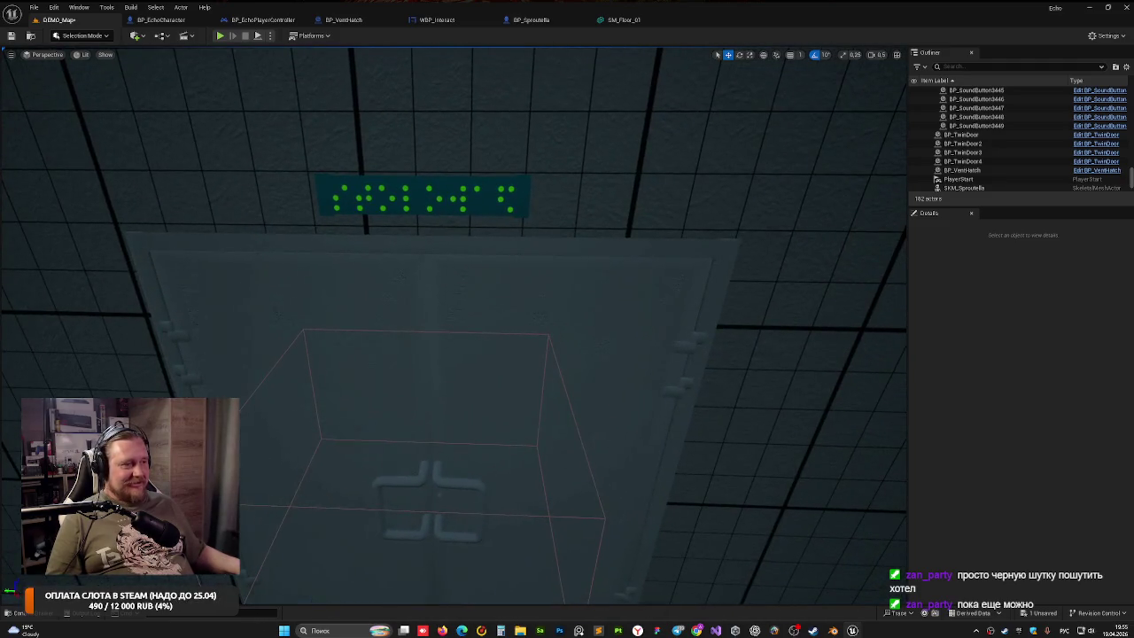
pyautogui.click(220, 37)
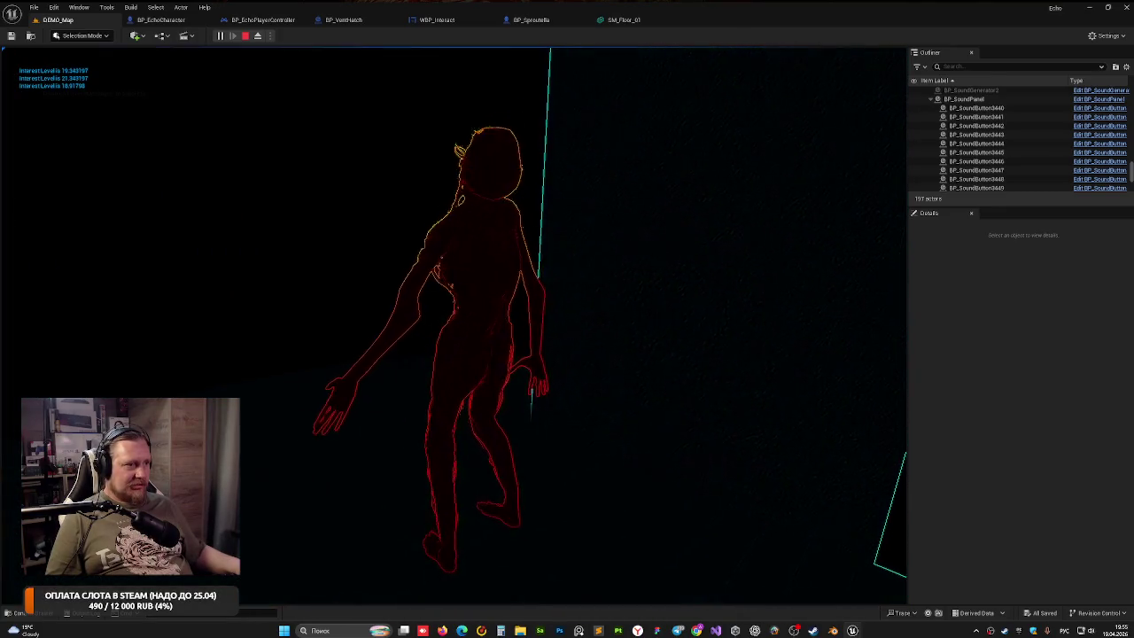
# Restart the play session, show the gameplay debugger on the monster, then stop playing
pyautogui.press('Escape')
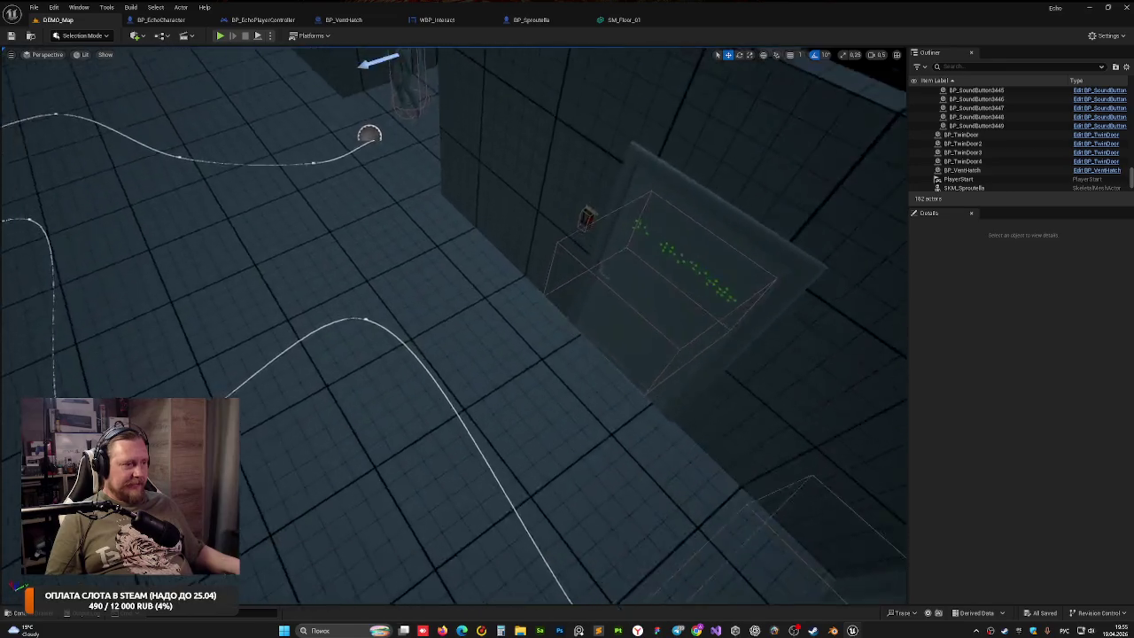
pyautogui.click(221, 36)
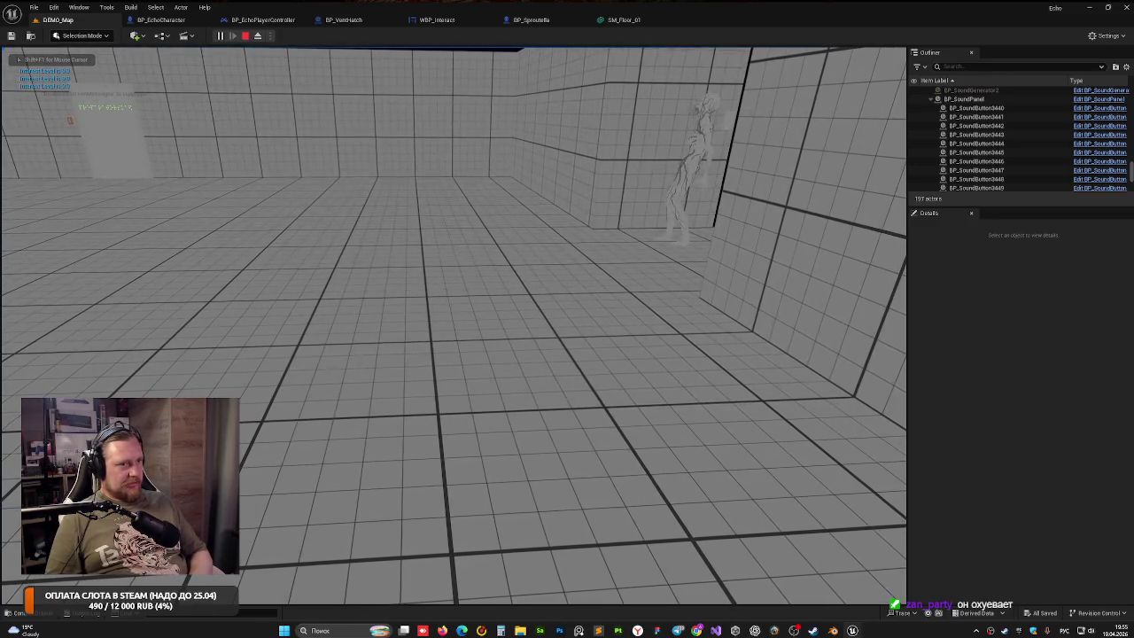
pyautogui.hotkey('alt', 'shift')
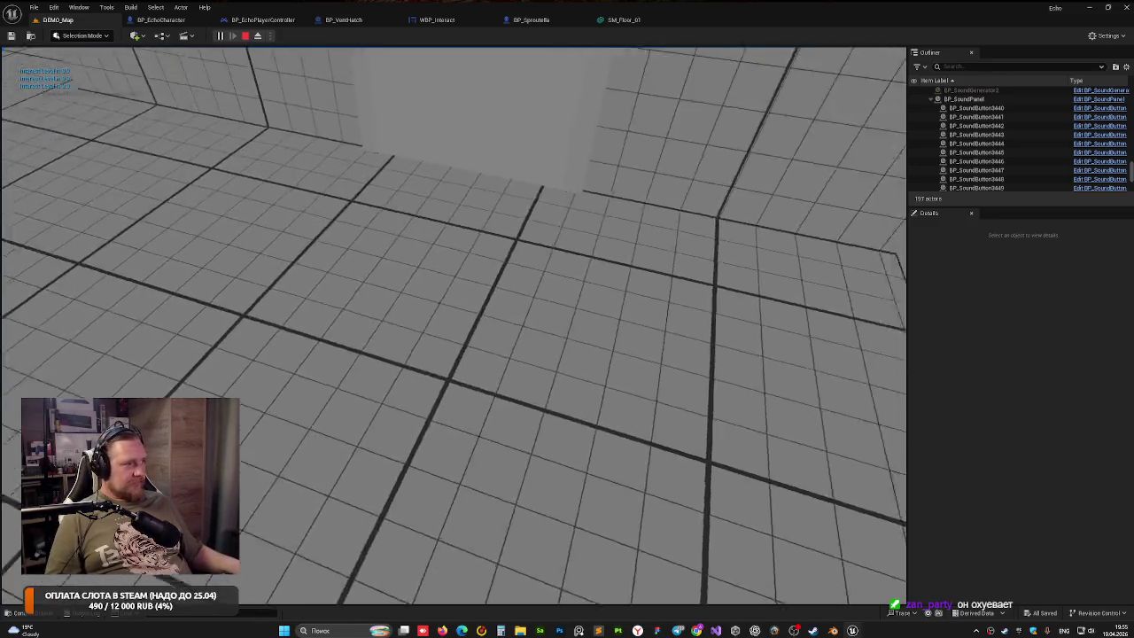
pyautogui.press("'")
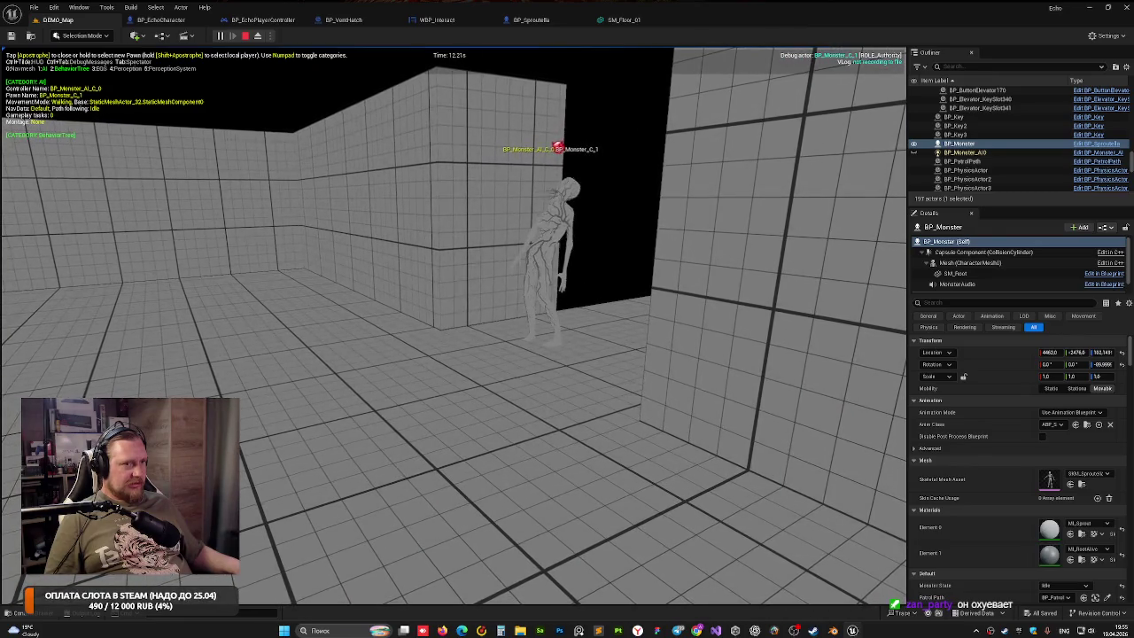
pyautogui.press('Escape')
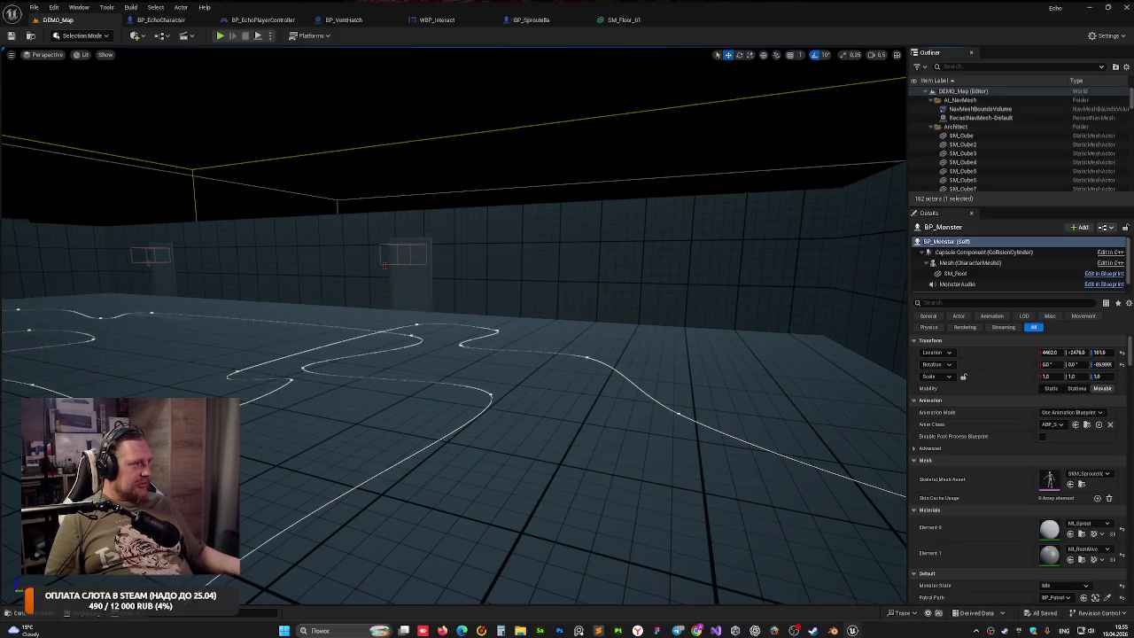
# Jump to the NavMeshBoundsVolume and move down toward the monster's patrol splines
pyautogui.doubleClick(980, 108)
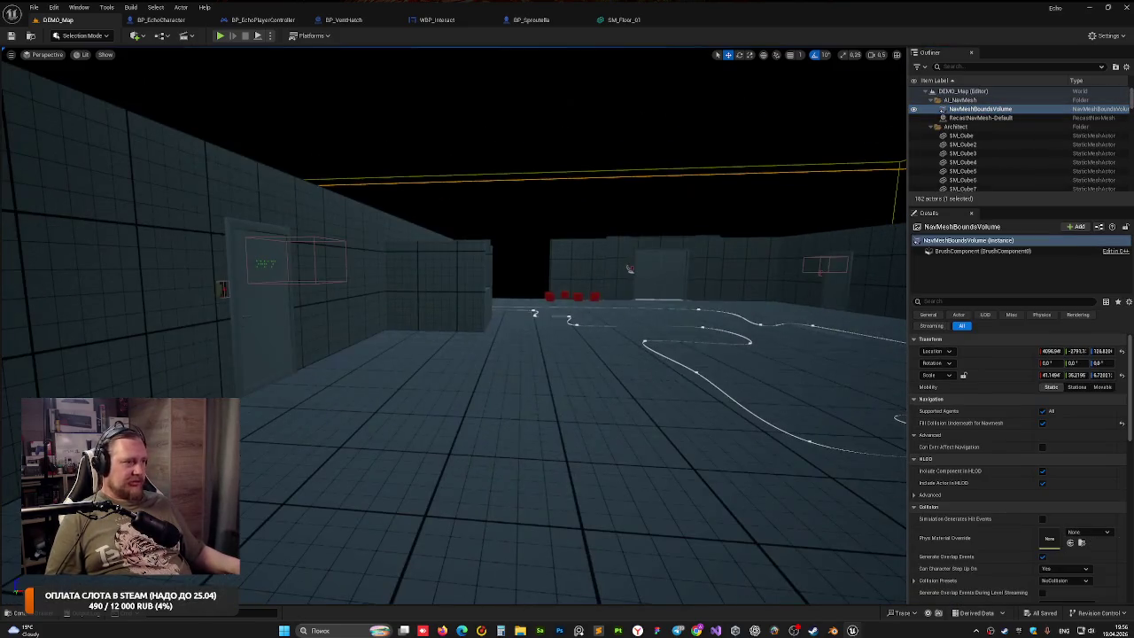
pyautogui.moveTo(695, 234)
pyautogui.mouseDown()
pyautogui.moveTo(425, 236)
pyautogui.moveTo(499, 210)
pyautogui.moveTo(499, 271)
pyautogui.mouseUp()
pyautogui.moveTo(657, 249); pyautogui.dragTo(657, 248)
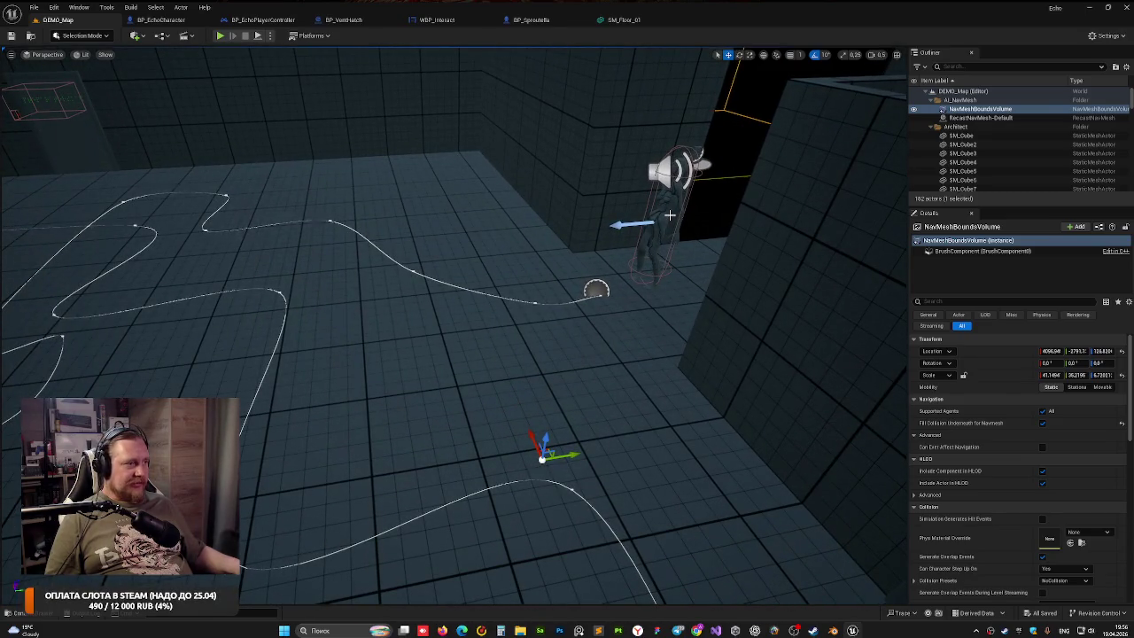
# Select BP_Monster, frame it with F, orbit closer, and start Play
pyautogui.click(670, 214)
pyautogui.click(664, 217)
pyautogui.press('f')
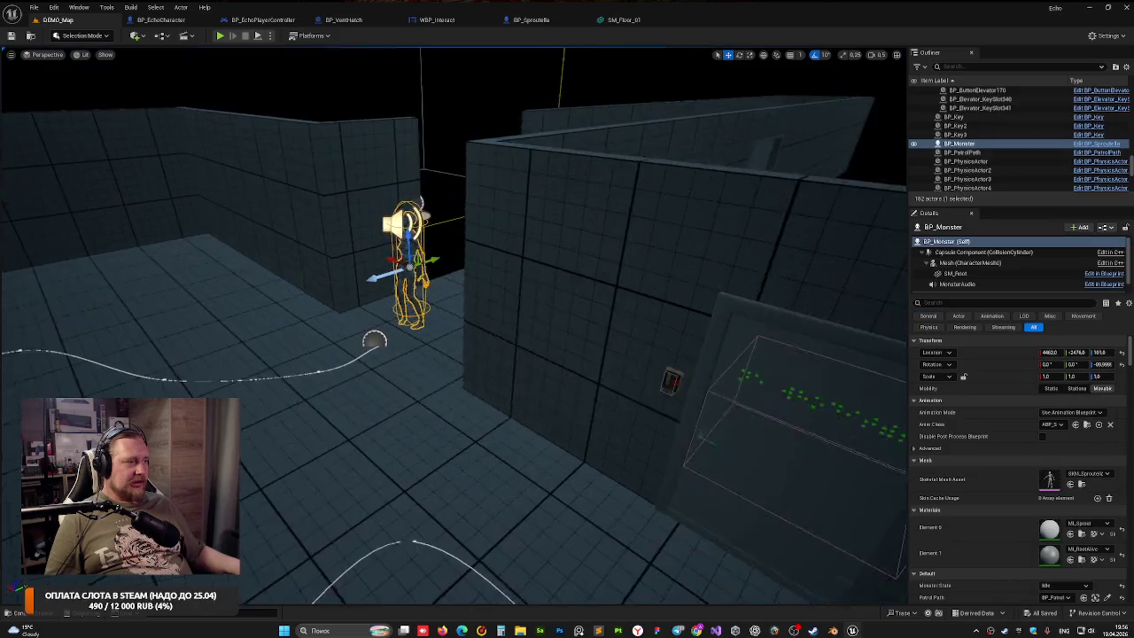
pyautogui.moveTo(474, 248)
pyautogui.mouseDown()
pyautogui.moveTo(475, 234)
pyautogui.moveTo(432, 234)
pyautogui.mouseUp()
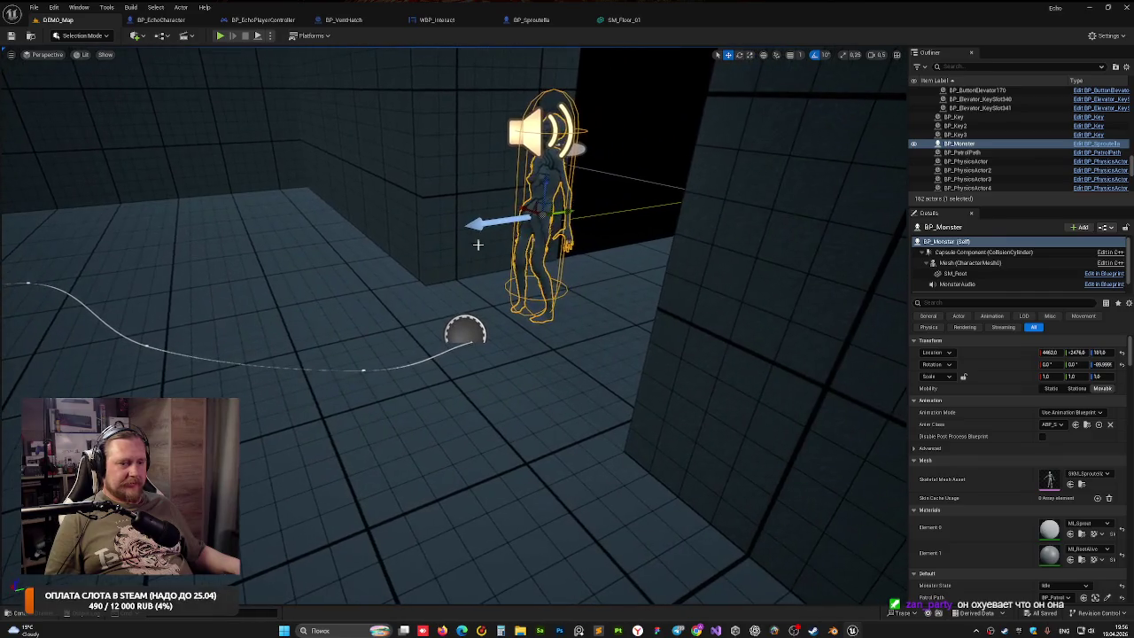
pyautogui.click(220, 36)
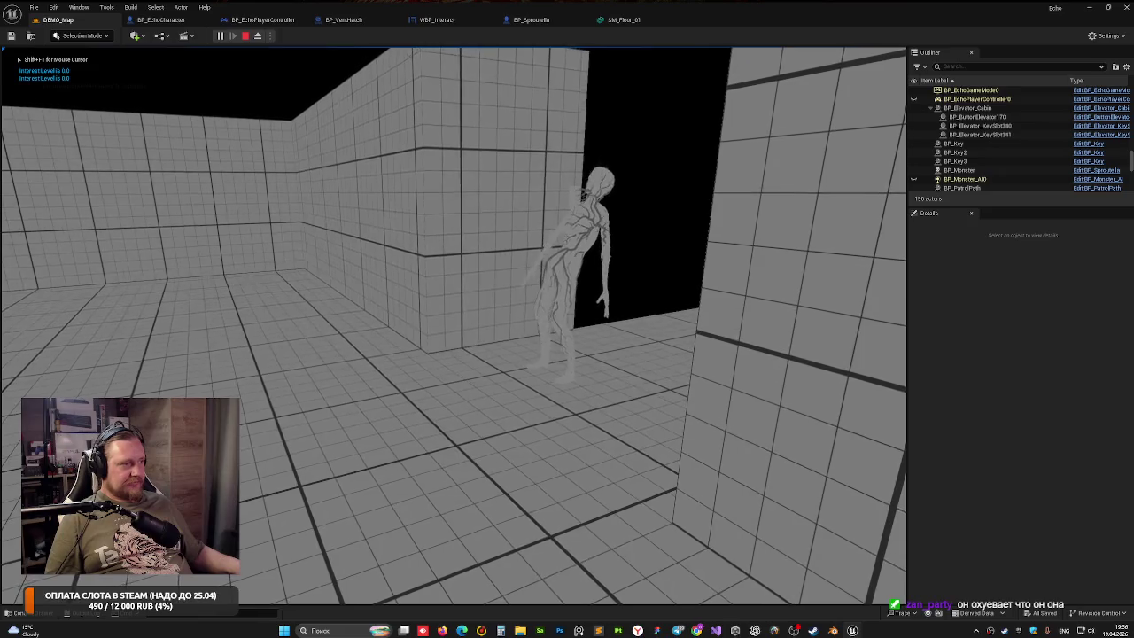
# Watch the monster in the gameplay debugger until it catches the player, then stop
pyautogui.press("'")
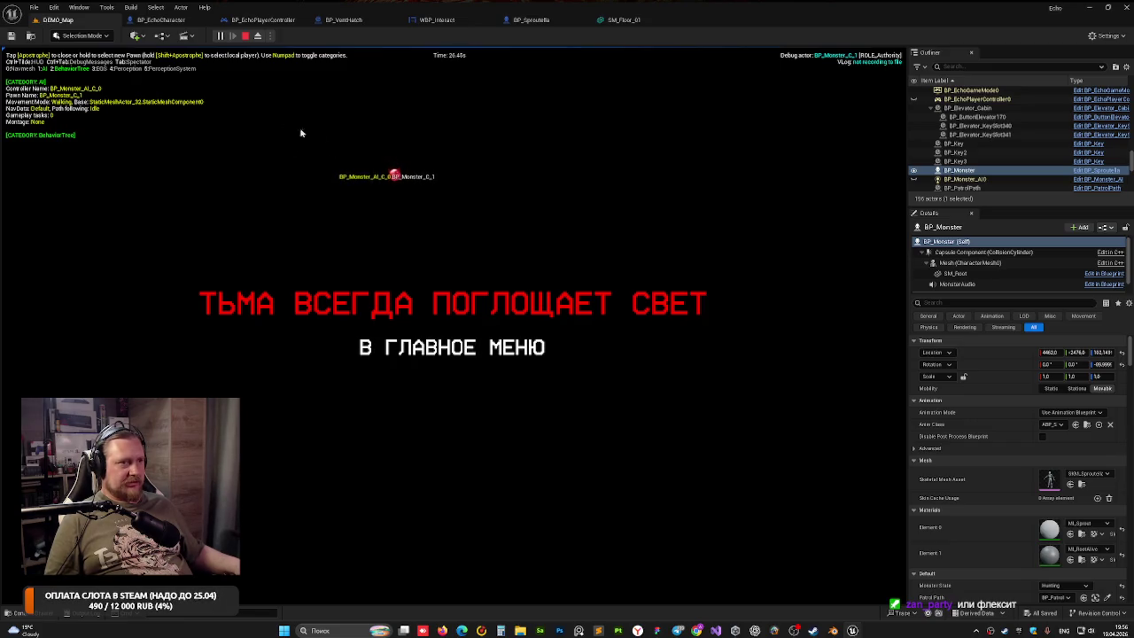
pyautogui.press('Escape')
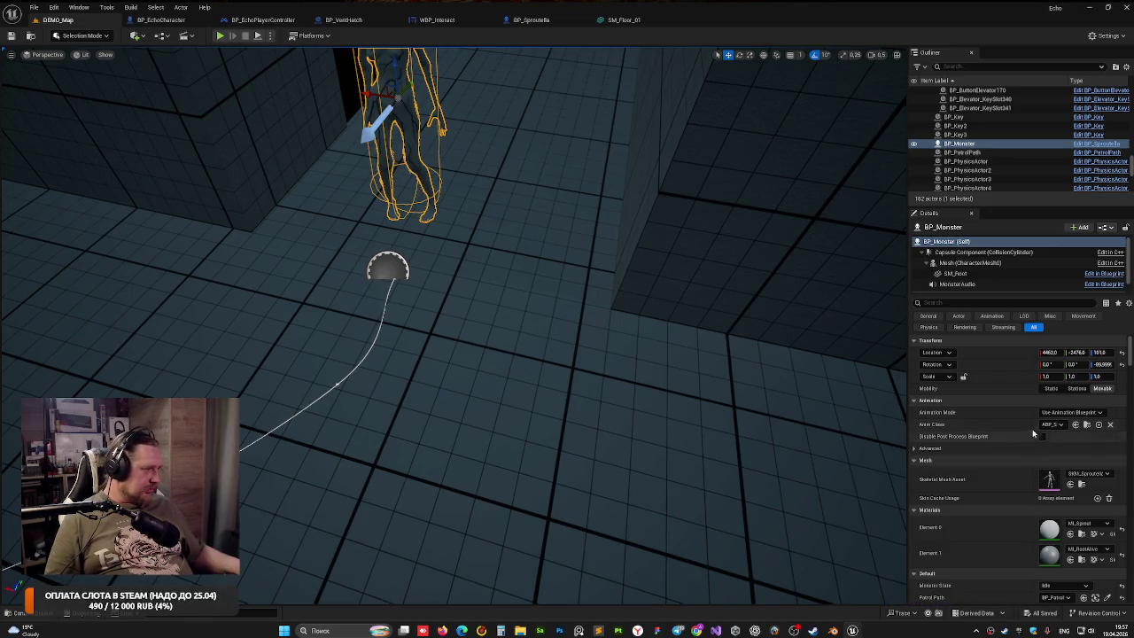
# Check the monster's BP_PatrolPath, then reselect BP_Monster and keep Monster State at Idle
pyautogui.scroll(-5, 964, 427)
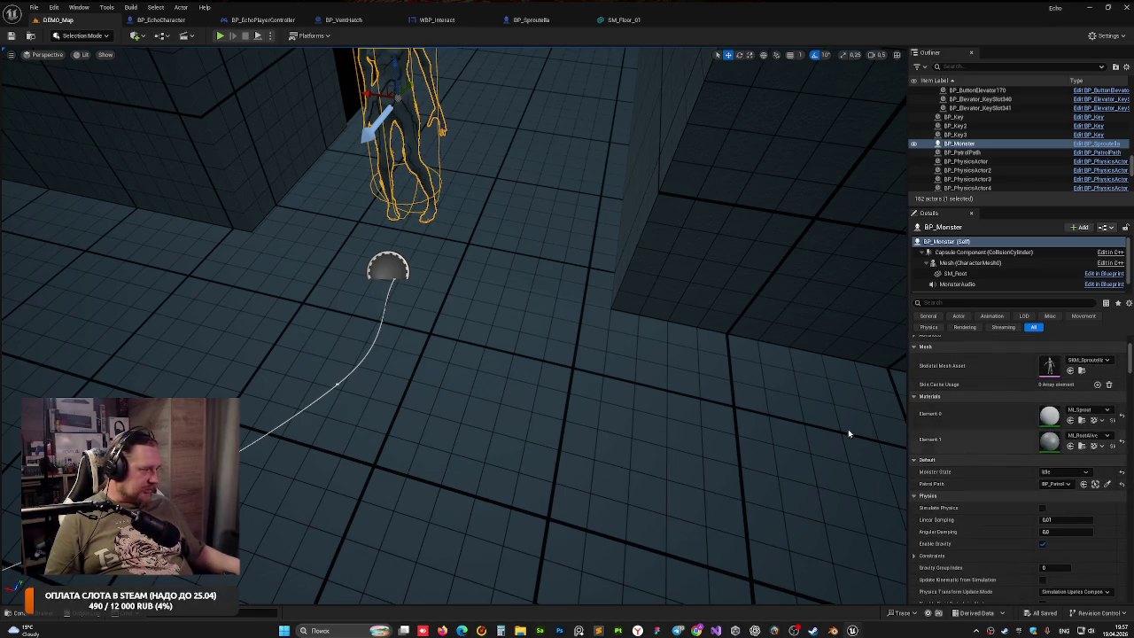
pyautogui.click(1095, 483)
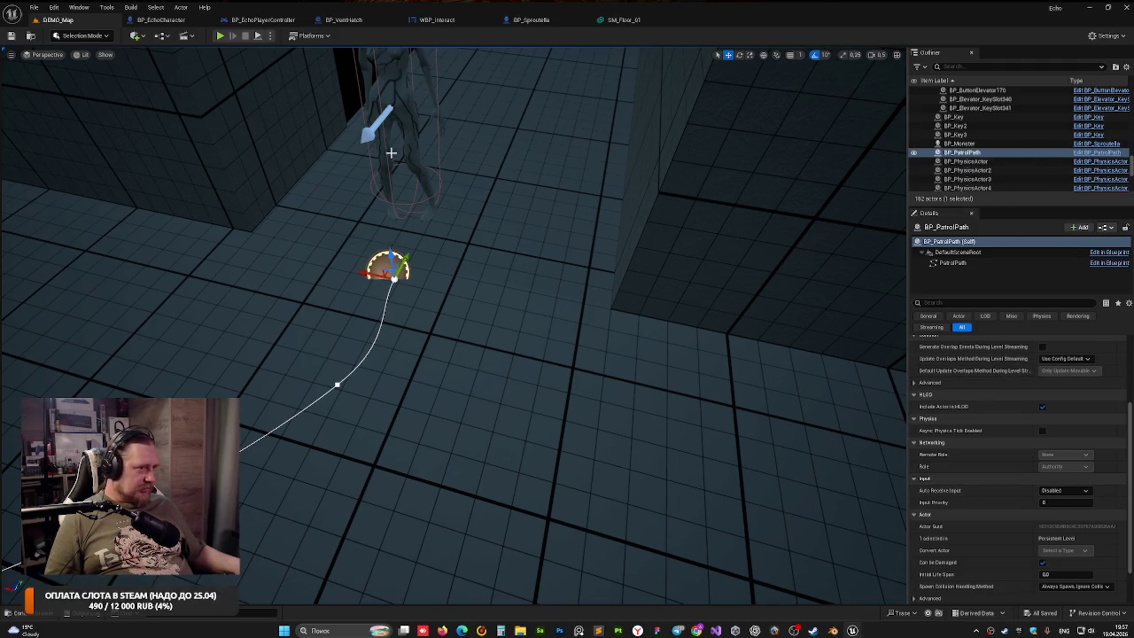
pyautogui.click(431, 166)
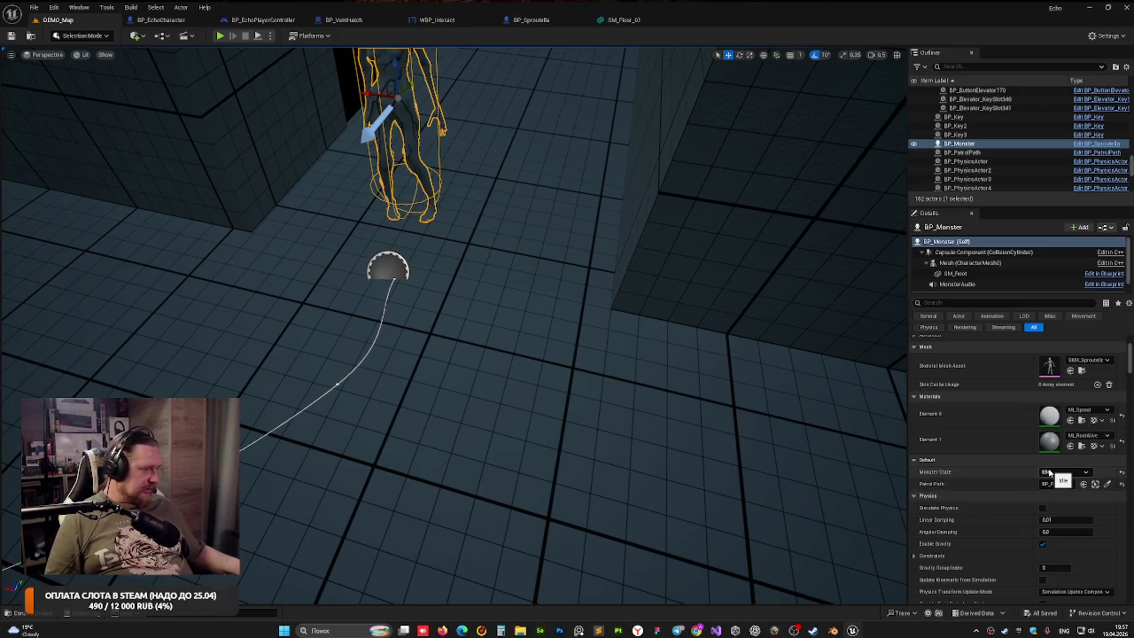
pyautogui.click(1049, 473)
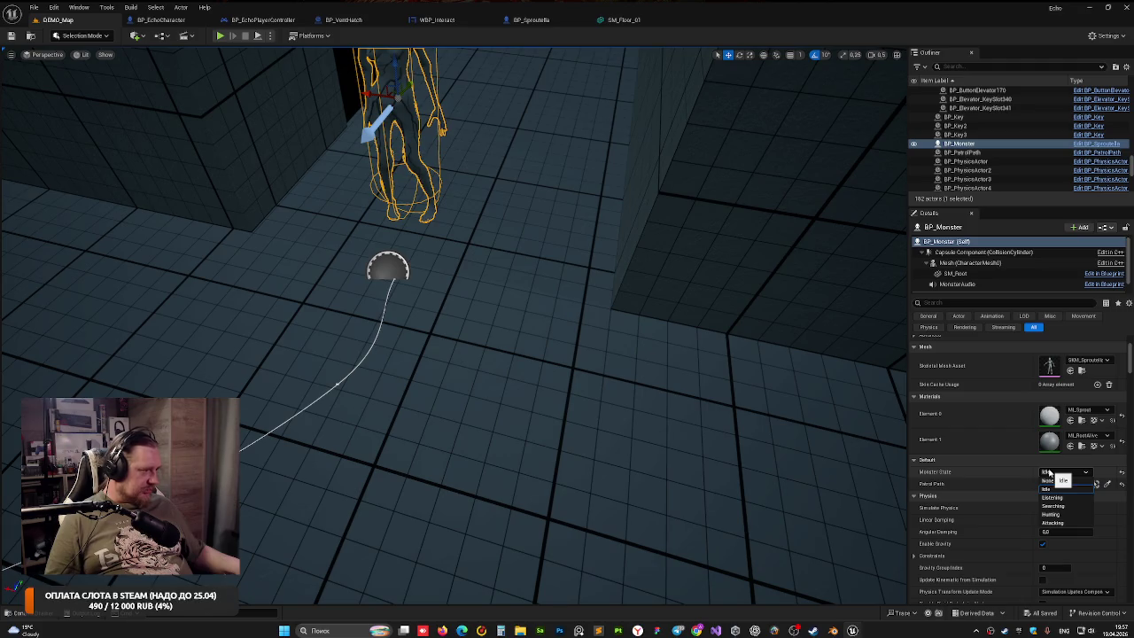
pyautogui.click(1049, 473)
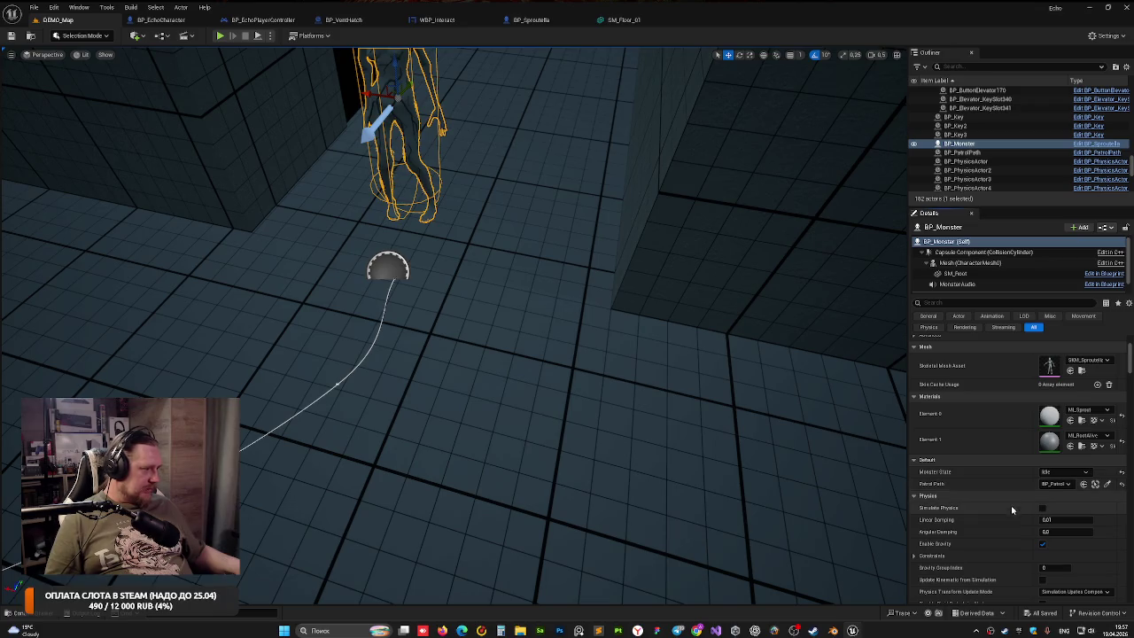
# Orbit and zoom the view in close around the monster in its corridor
pyautogui.moveTo(767, 419); pyautogui.dragTo(784, 410)
pyautogui.moveTo(535, 344); pyautogui.dragTo(528, 340)
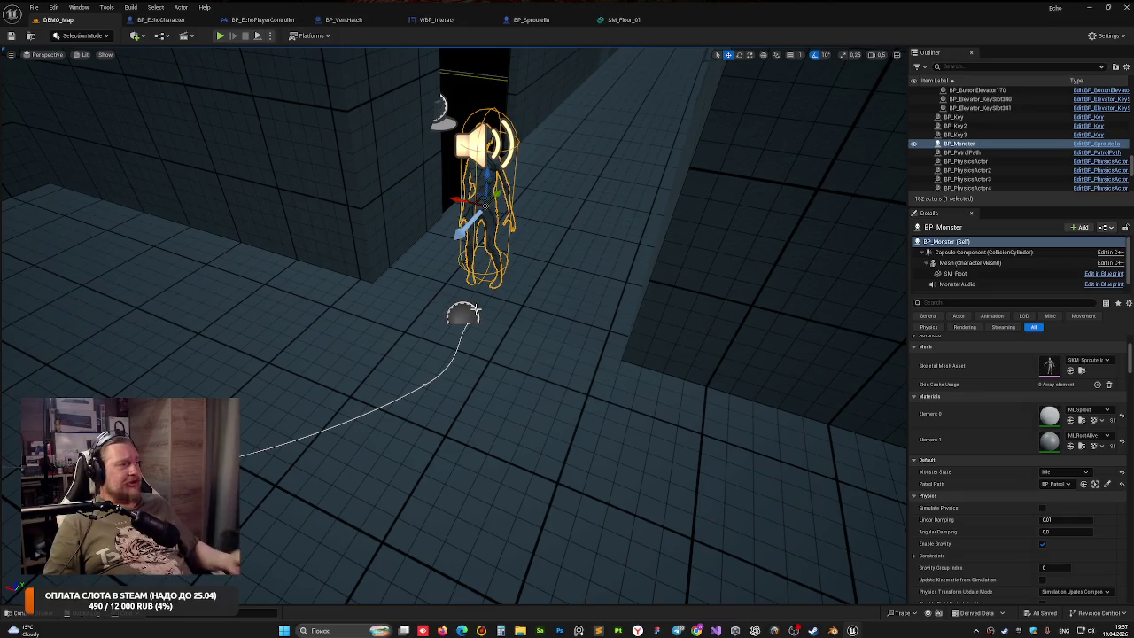
pyautogui.scroll(-10, 1045, 137)
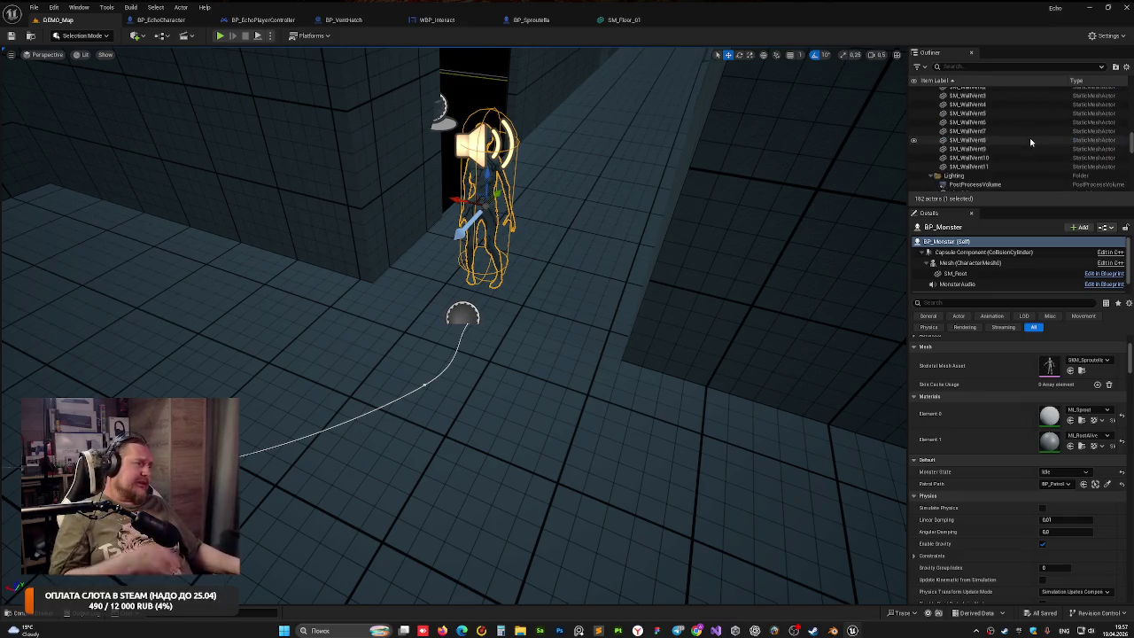
pyautogui.scroll(-10, 1037, 141)
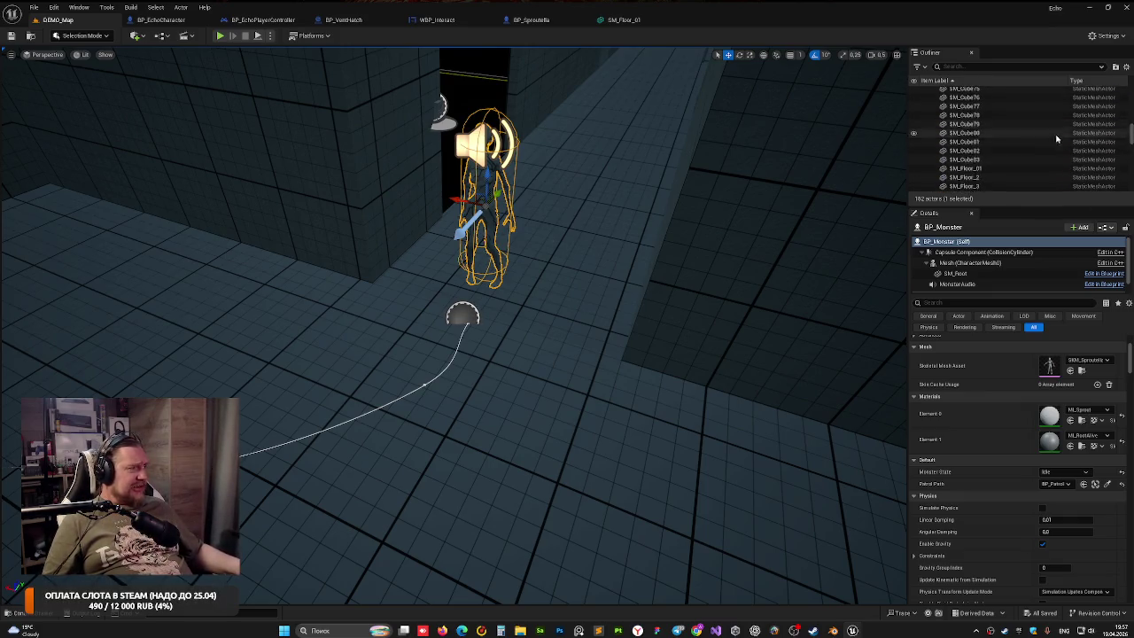
pyautogui.scroll(15, 1056, 139)
# Focus the NavMeshBoundsVolume and toggle Fill Collision Underneath for Navmesh on and back off
pyautogui.click(971, 109)
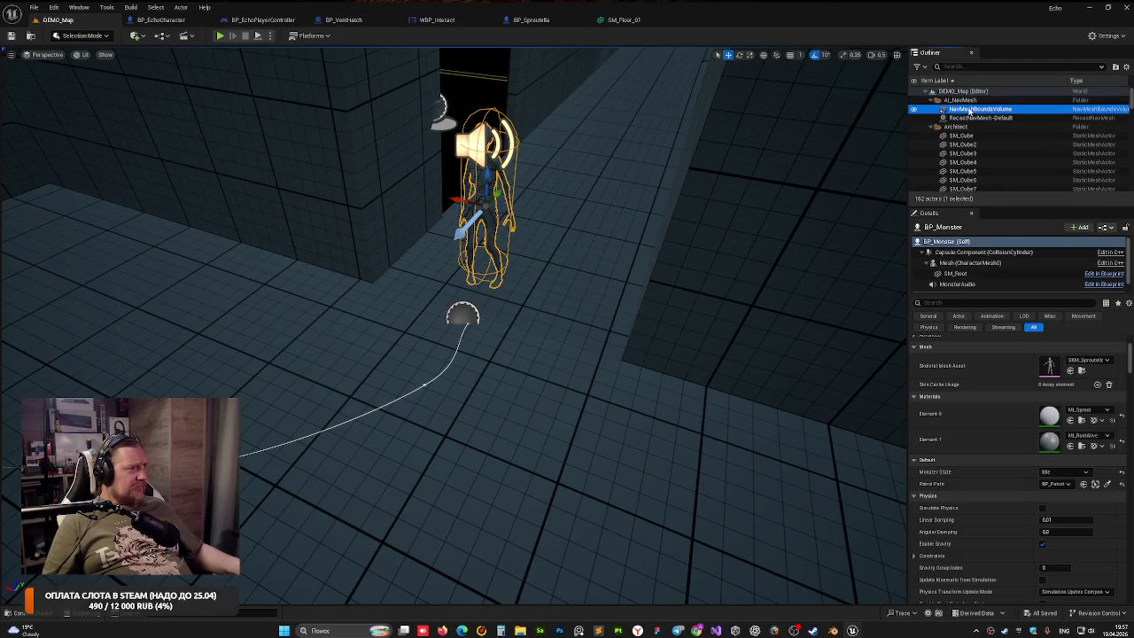
pyautogui.doubleClick(971, 109)
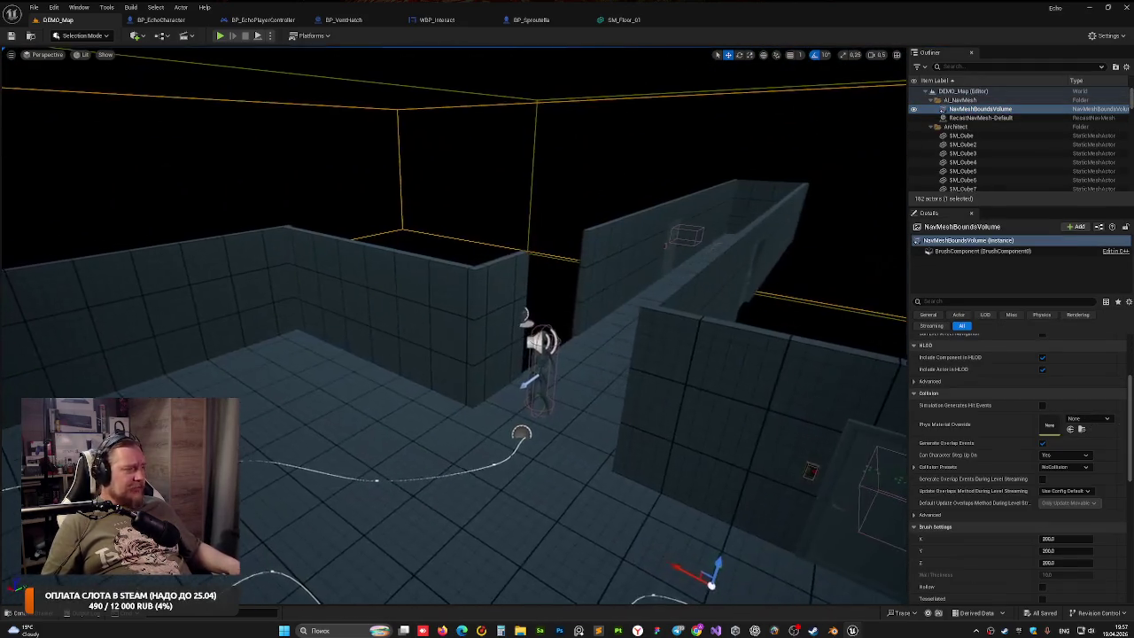
pyautogui.scroll(3, 1053, 423)
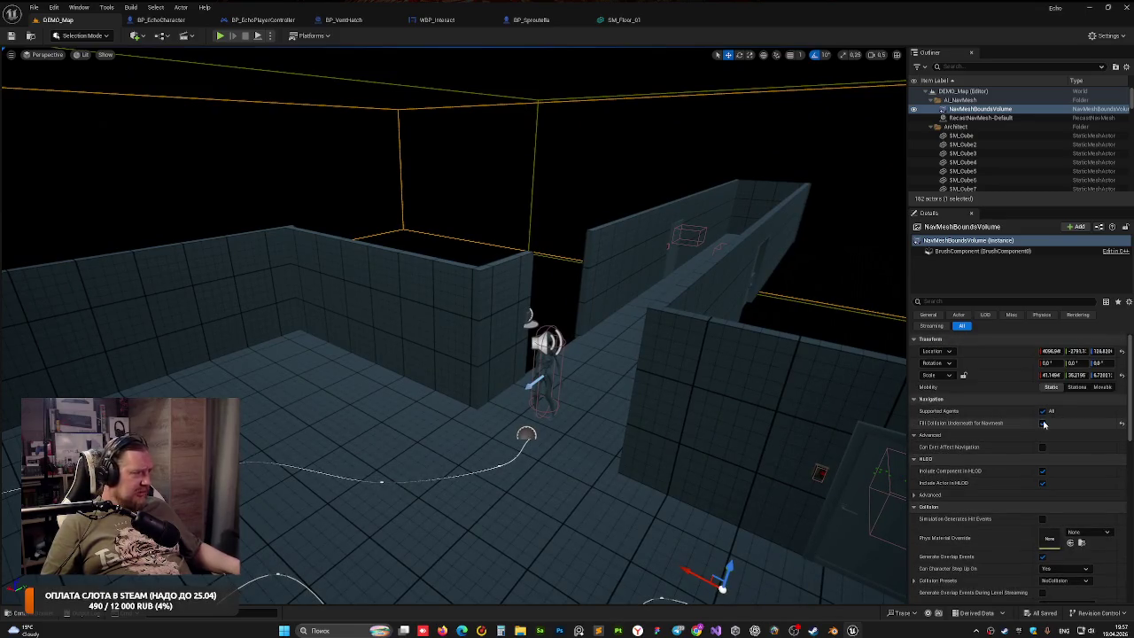
pyautogui.click(1042, 424)
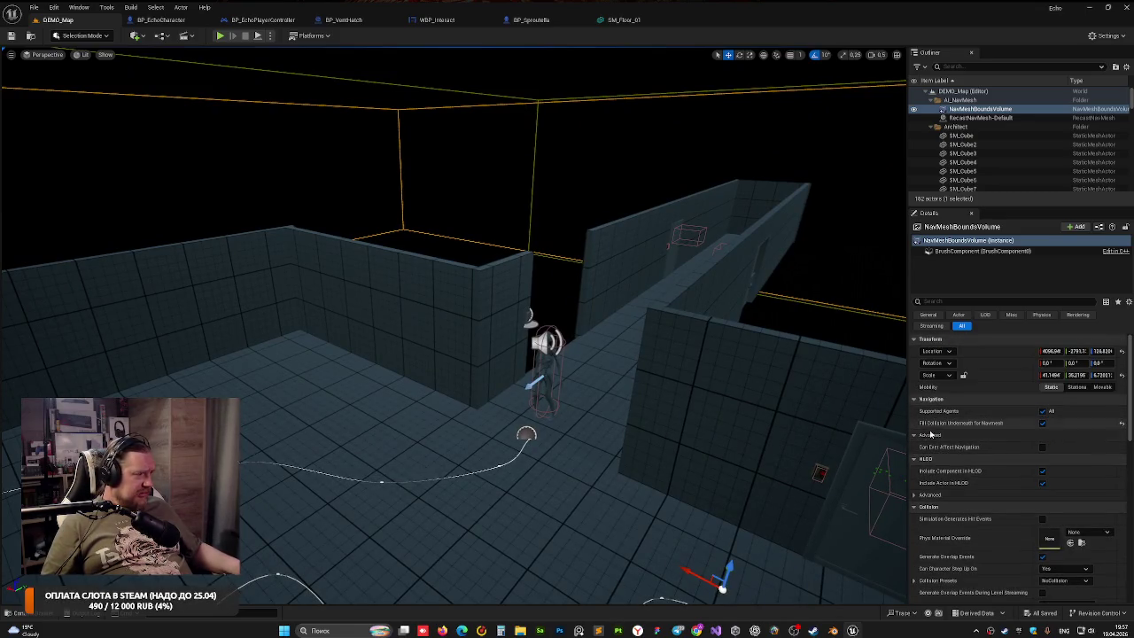
pyautogui.click(1043, 424)
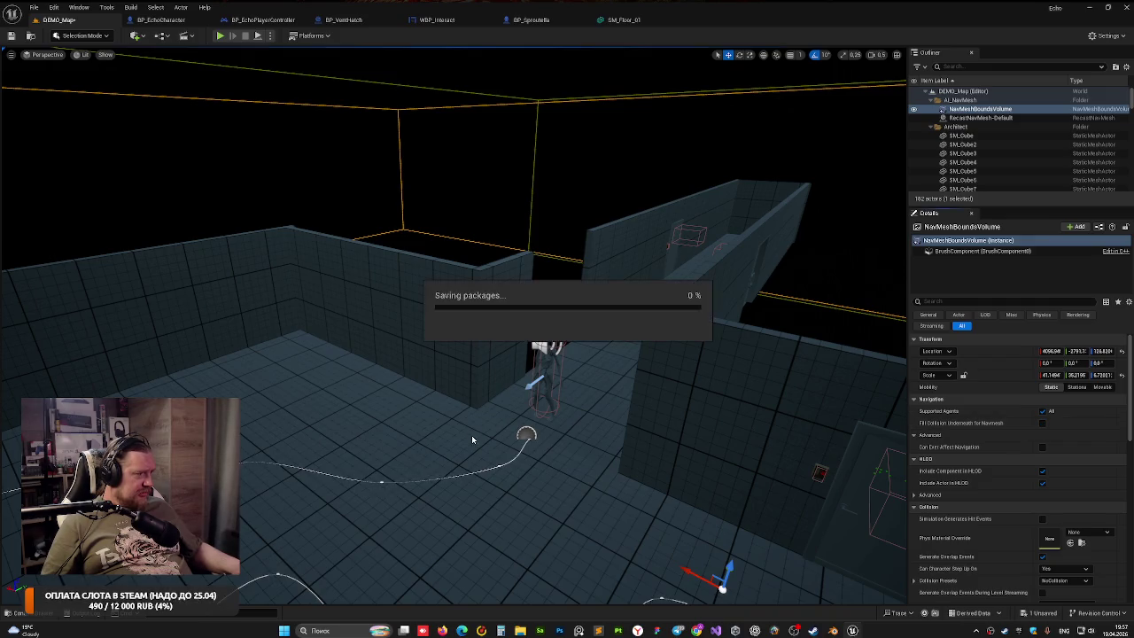
# Test-play the level with the gameplay debugger and F3 AI info, then stop
pyautogui.click(220, 36)
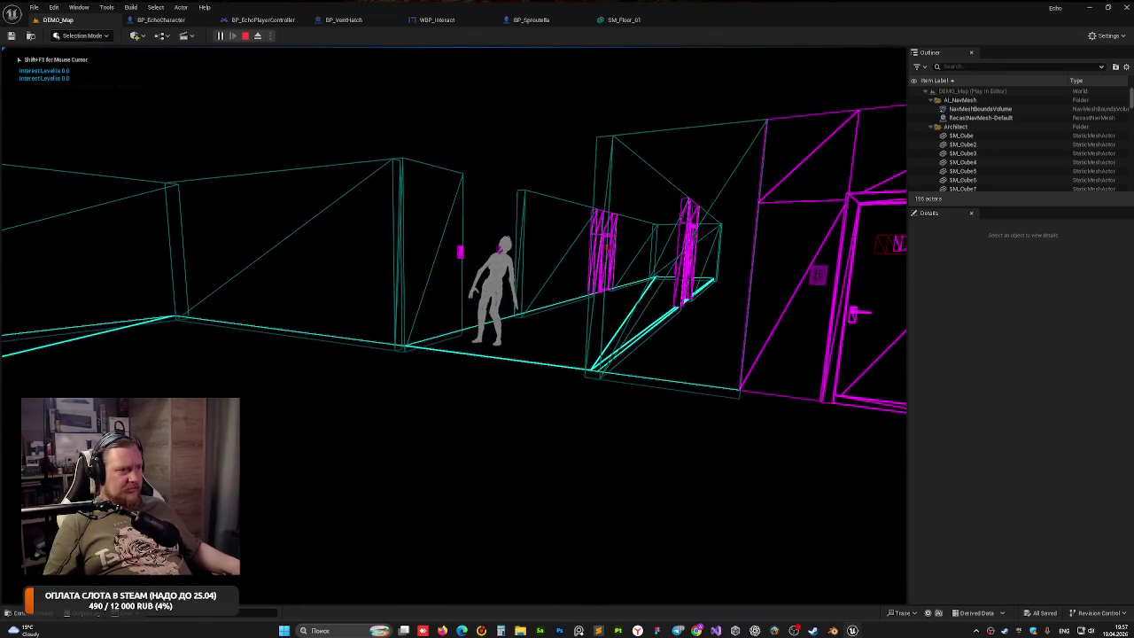
pyautogui.press("'")
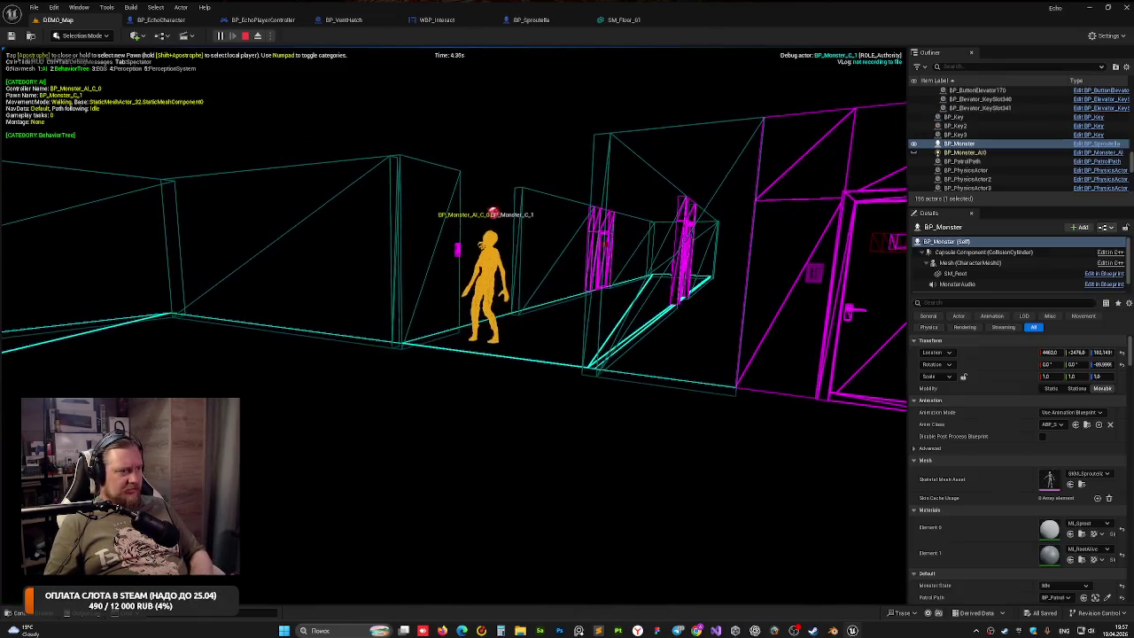
pyautogui.press('F3')
pyautogui.press('Escape')
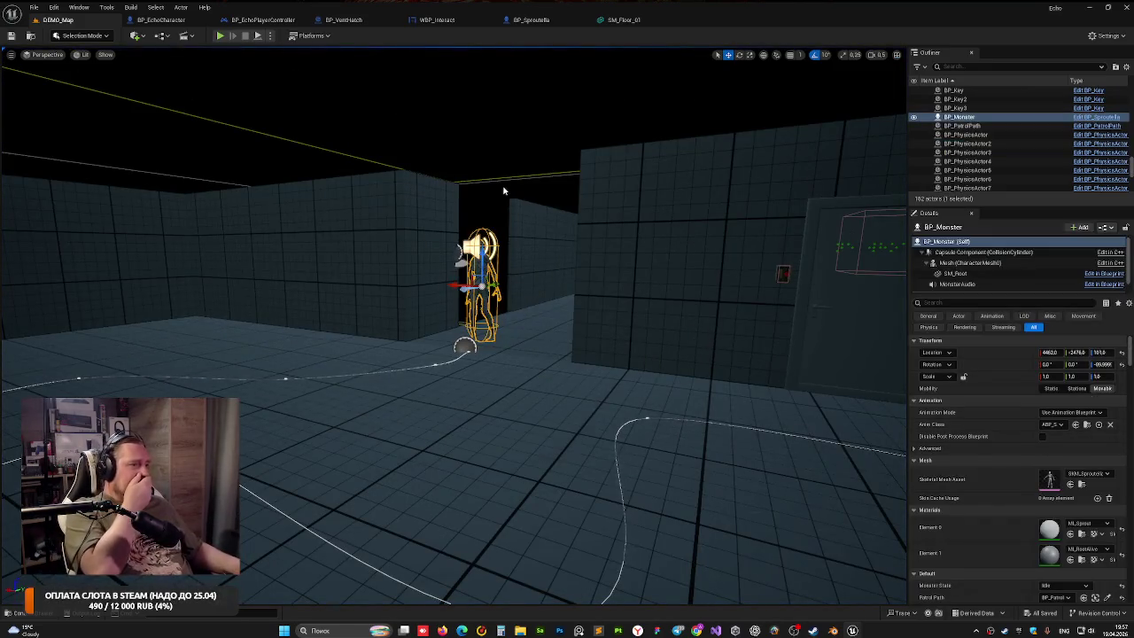
# Enable Fill Collision Underneath for Navmesh on the NavMeshBoundsVolume and save the level
pyautogui.scroll(5, 1010, 118)
pyautogui.scroll(5, 1130, 106)
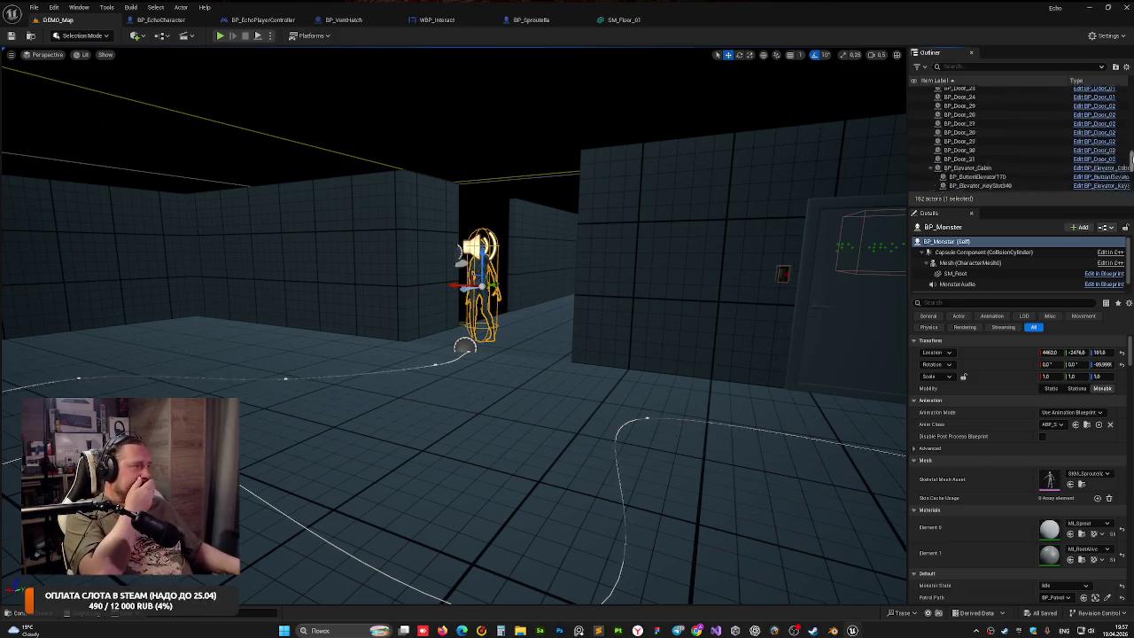
pyautogui.scroll(3, 1130, 106)
pyautogui.click(979, 108)
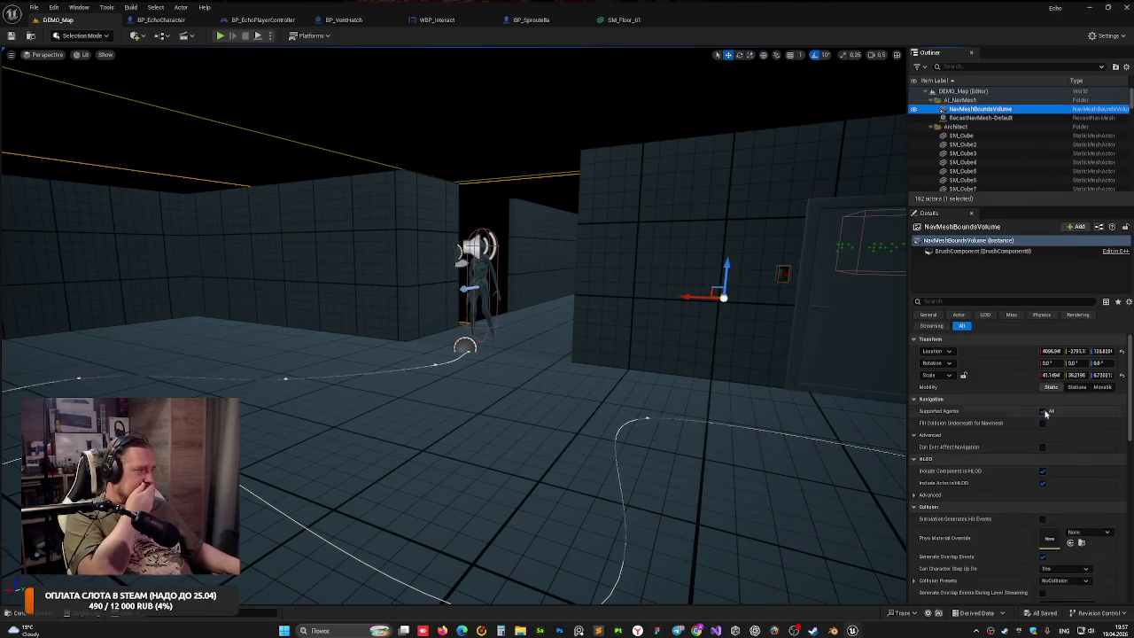
pyautogui.click(1042, 423)
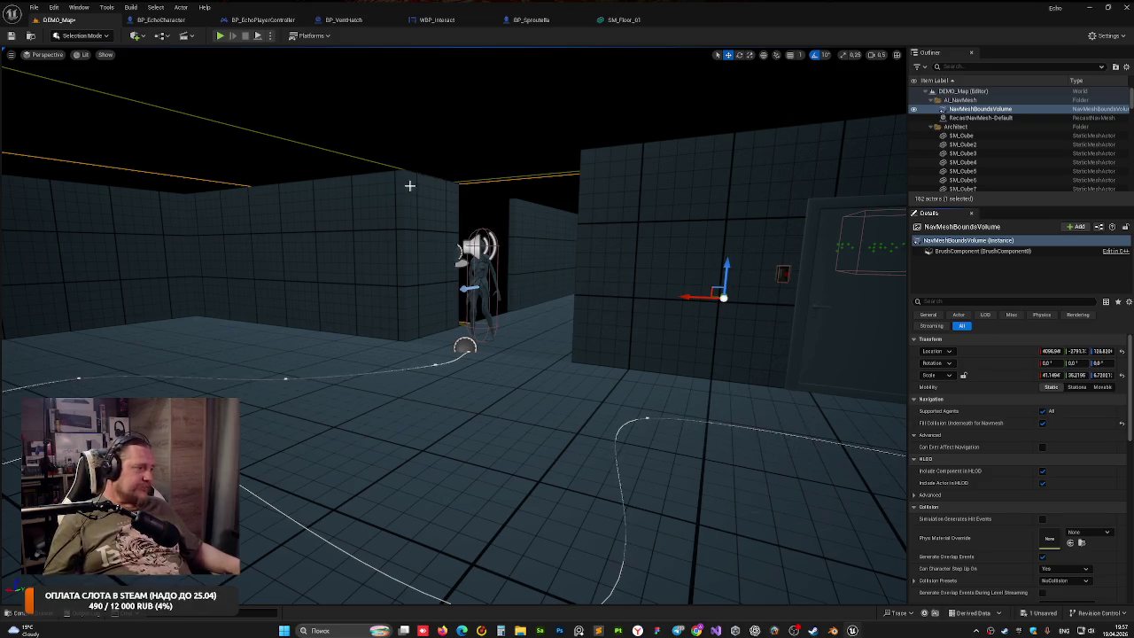
pyautogui.hotkey('ctrl', 's')
pyautogui.moveTo(437, 152)
pyautogui.mouseDown()
pyautogui.moveTo(381, 120)
pyautogui.moveTo(398, 111)
pyautogui.mouseUp()
pyautogui.moveTo(534, 129); pyautogui.dragTo(534, 130)
# Fly to the monster's corridor, select BP_PatrolPath, and start Play with Alt+P
pyautogui.click(534, 130)
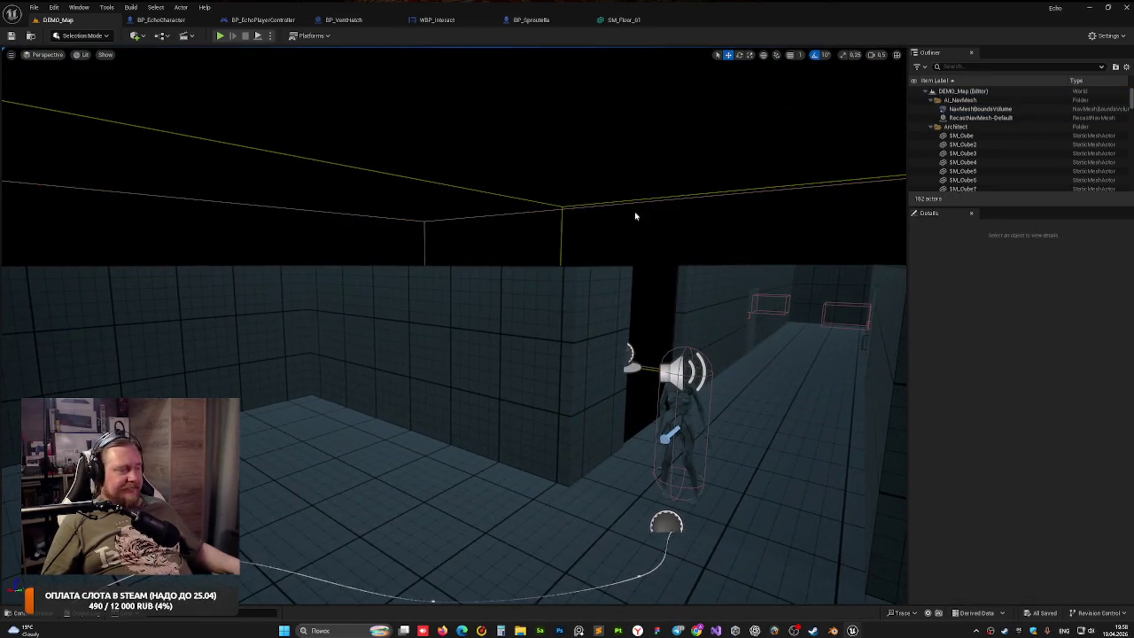
pyautogui.moveTo(635, 215)
pyautogui.mouseDown()
pyautogui.moveTo(586, 191)
pyautogui.moveTo(622, 192)
pyautogui.mouseUp()
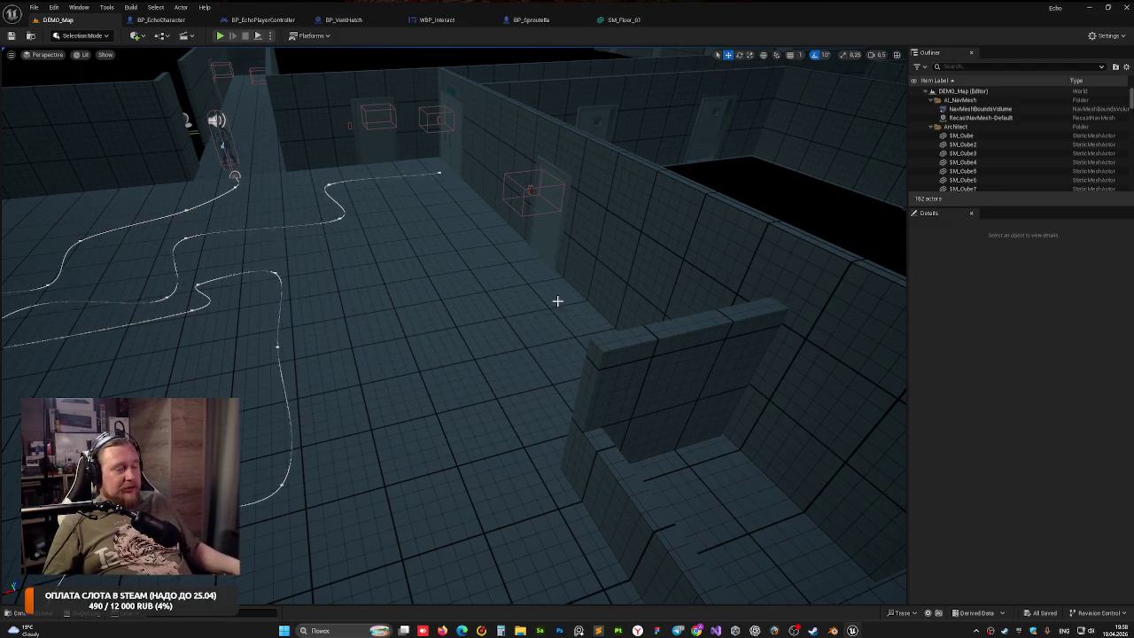
pyautogui.moveTo(557, 301); pyautogui.dragTo(558, 305)
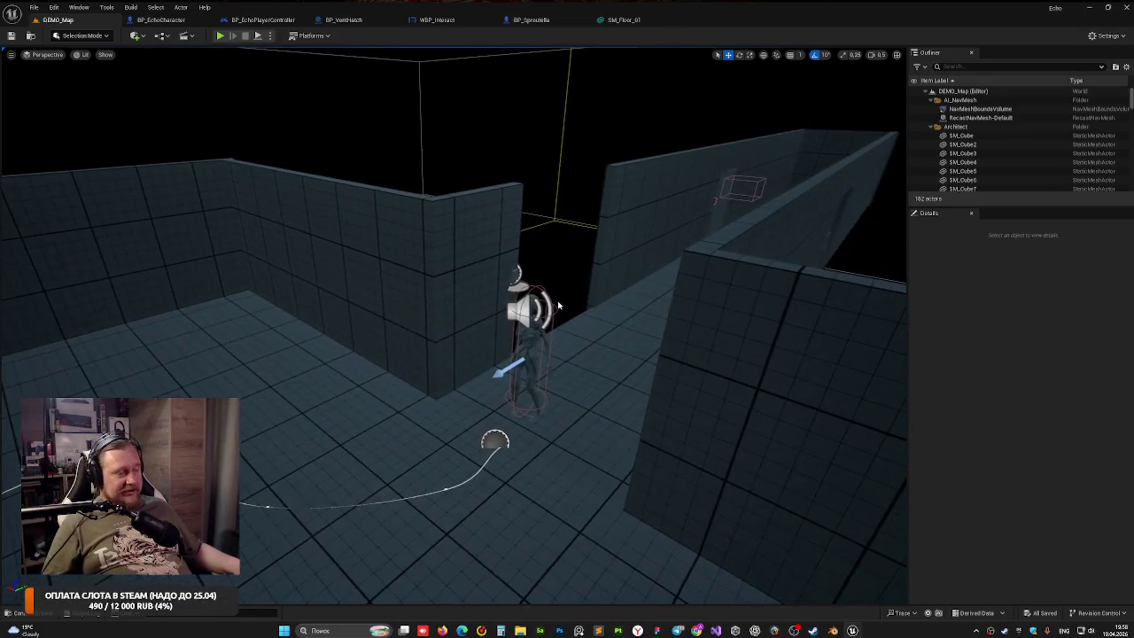
pyautogui.moveTo(633, 309); pyautogui.dragTo(485, 390)
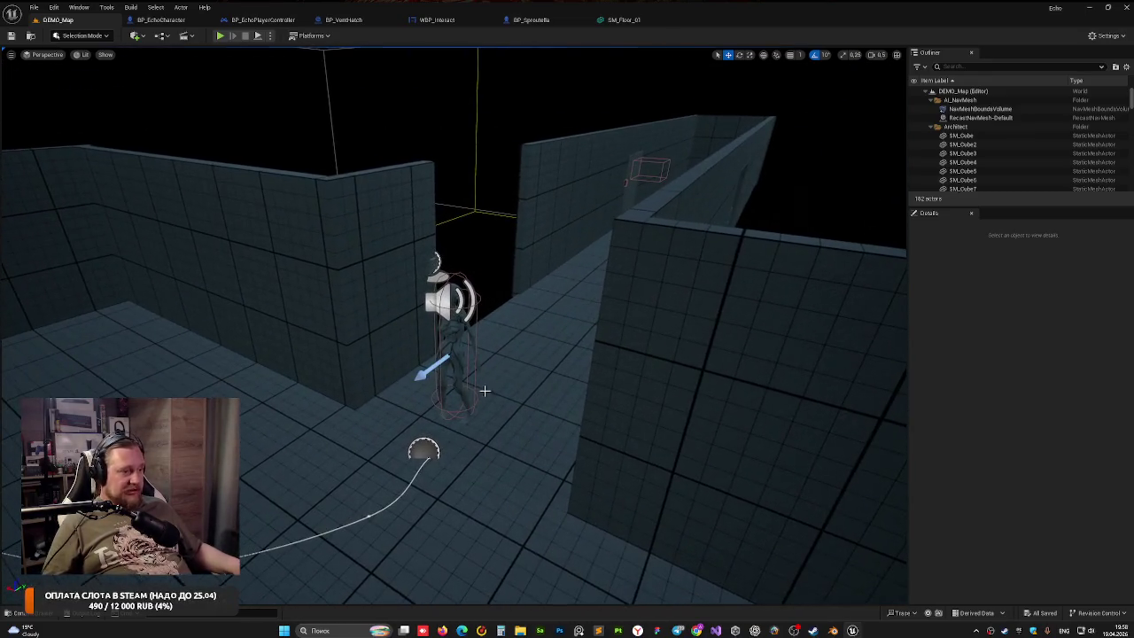
pyautogui.click(421, 449)
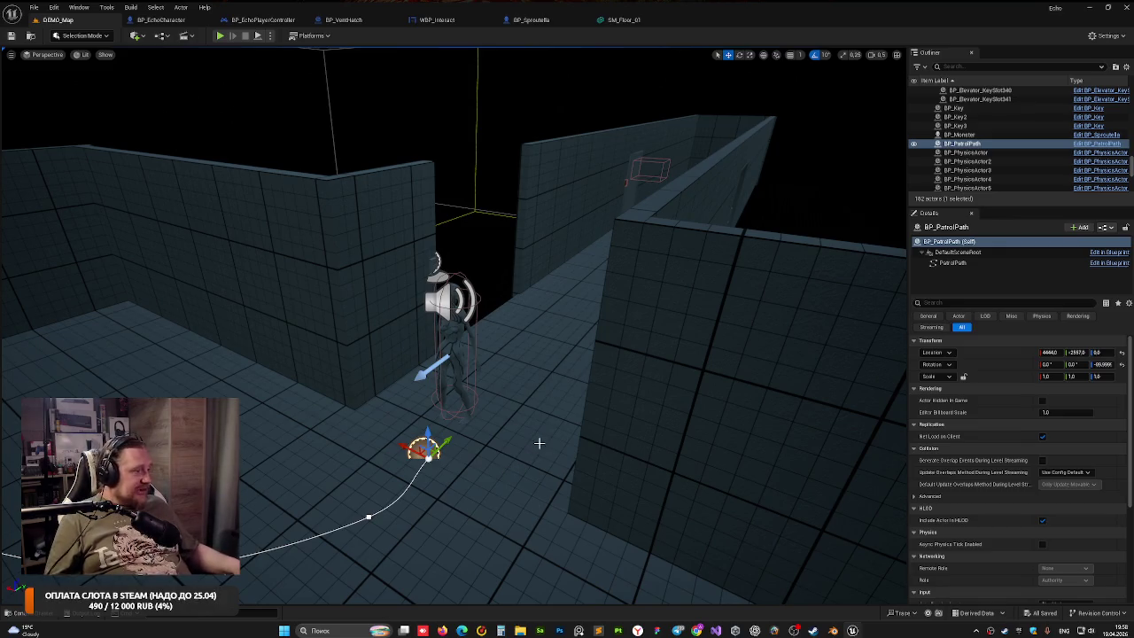
pyautogui.hotkey('alt', 'p')
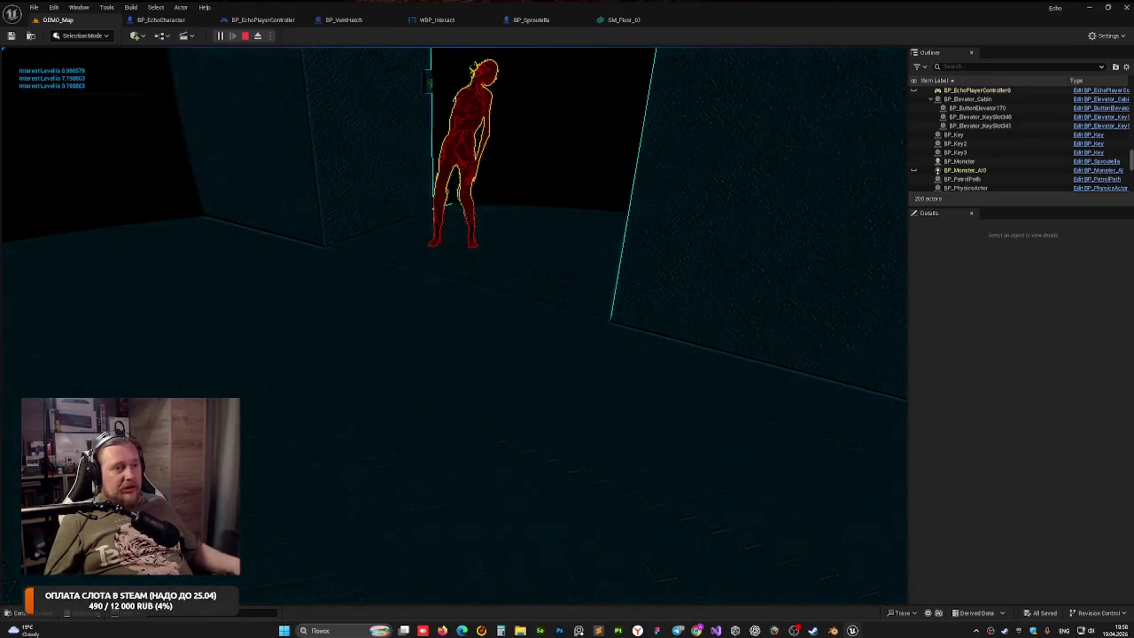
# Walk toward the doorway, stop Play, then fly the editor view to face the keypad door
pyautogui.press('w')
pyautogui.press('w')
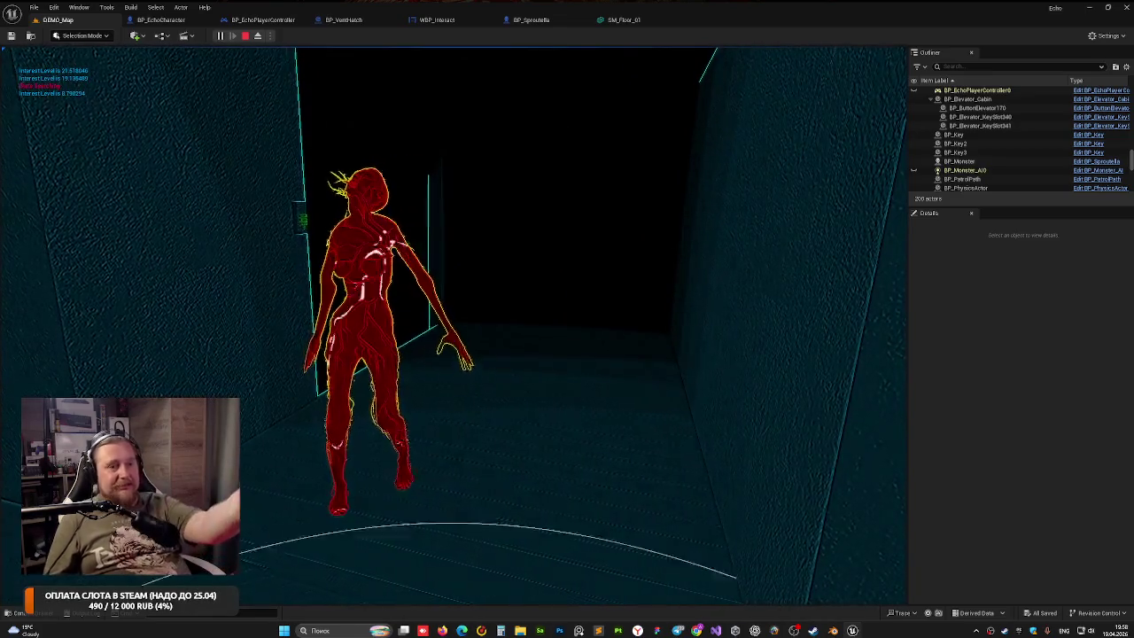
pyautogui.press('Escape')
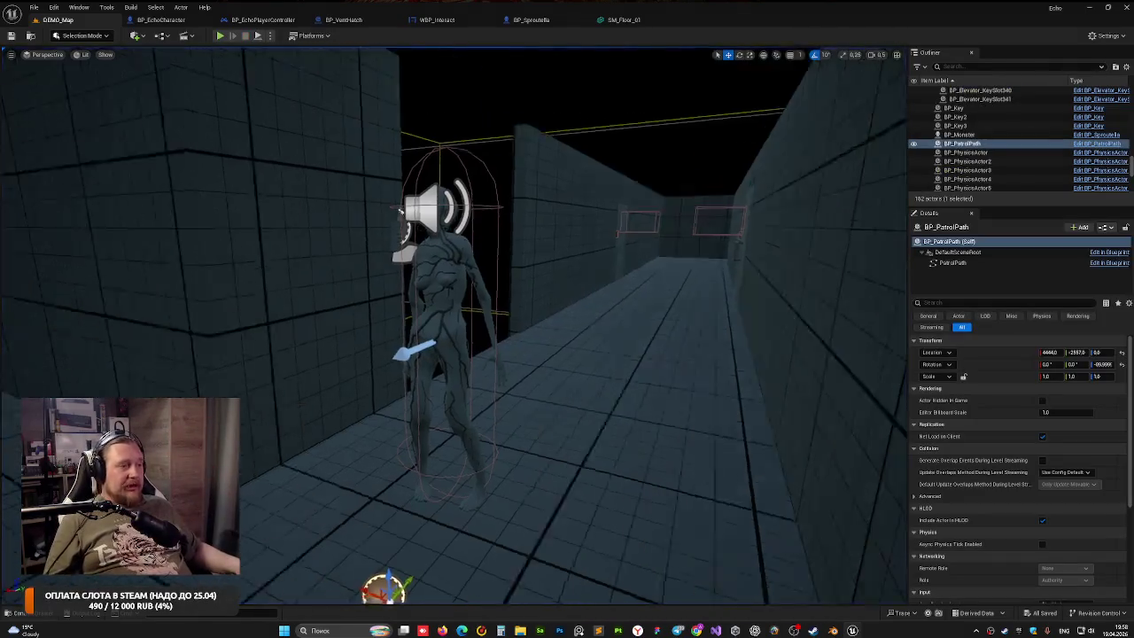
pyautogui.press('w')
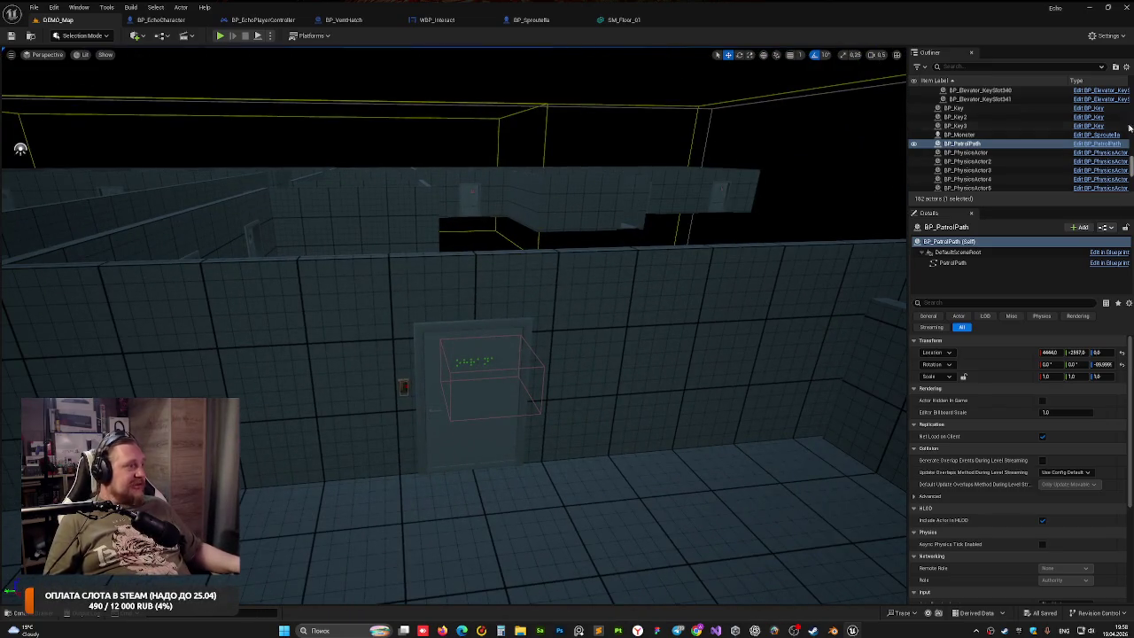
pyautogui.scroll(15, 988, 101)
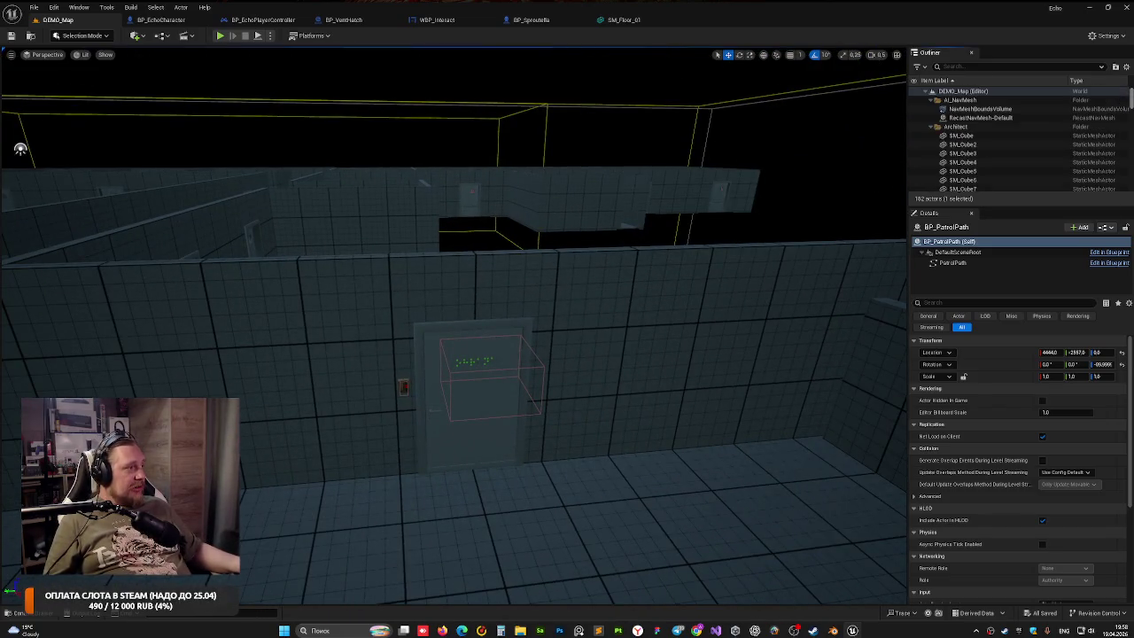
# Delete the existing navigation bounds volume and RecastNavMesh actors from the level
pyautogui.click(981, 117)
pyautogui.keyDown('shift'); pyautogui.click(979, 108); pyautogui.keyUp('shift')
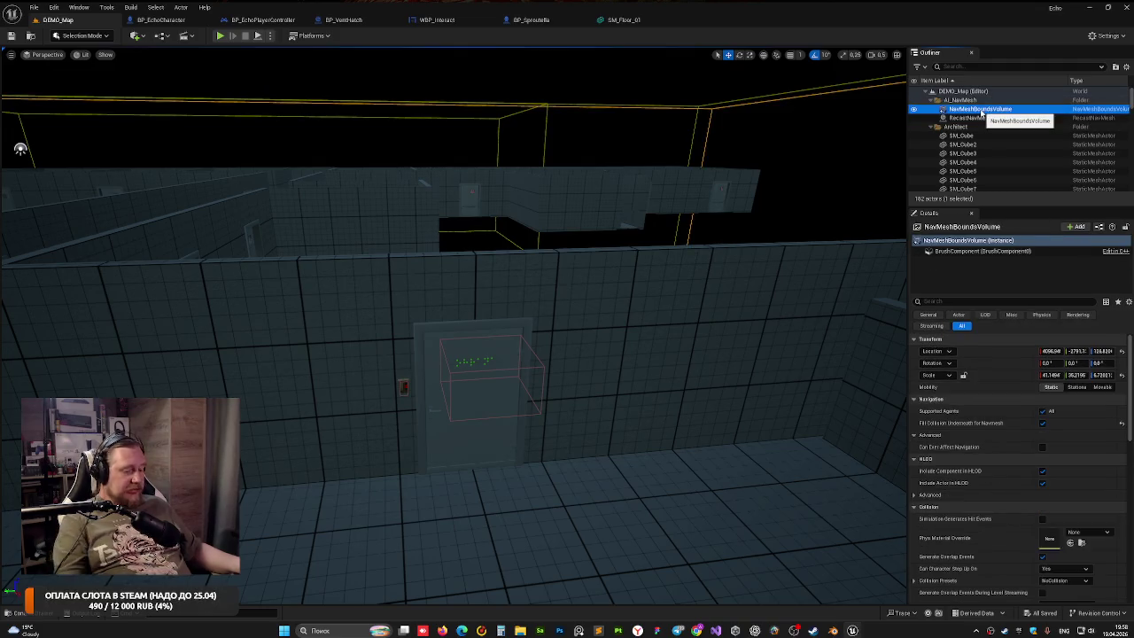
pyautogui.press('Delete')
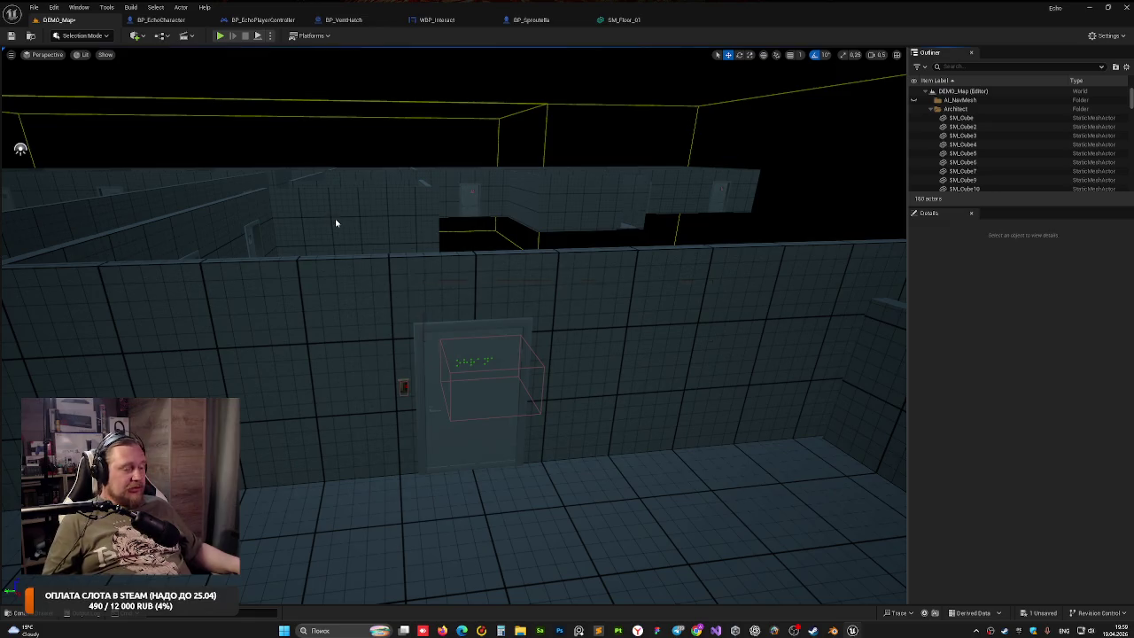
# With the AI_NavMesh folder selected, filter the Quick Add actor list by 'nav'
pyautogui.click(960, 100)
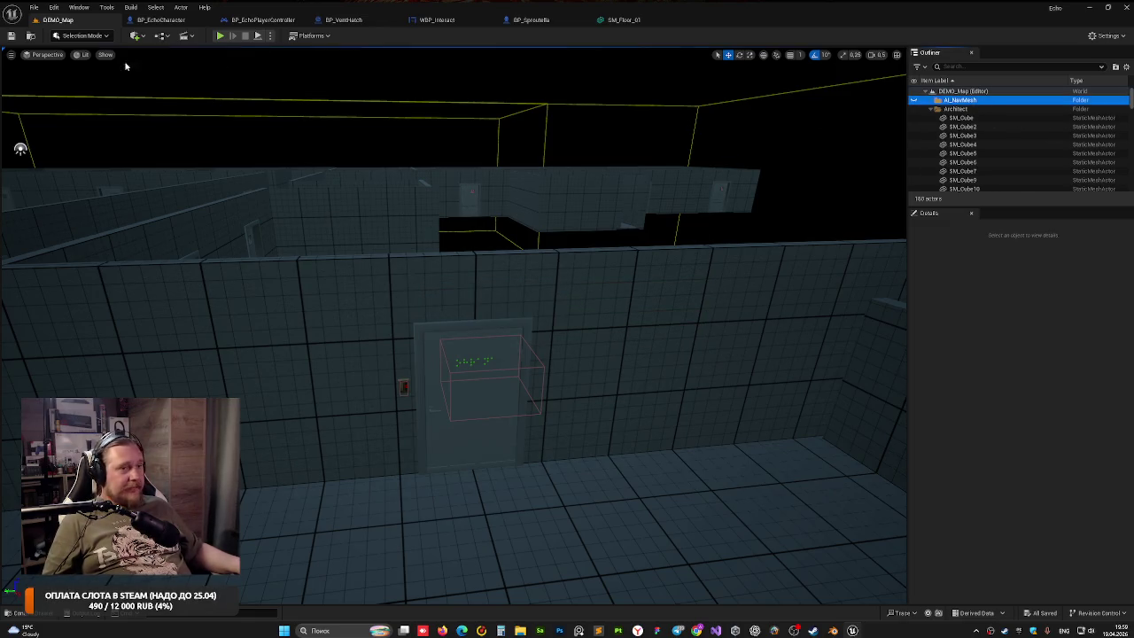
pyautogui.click(90, 37)
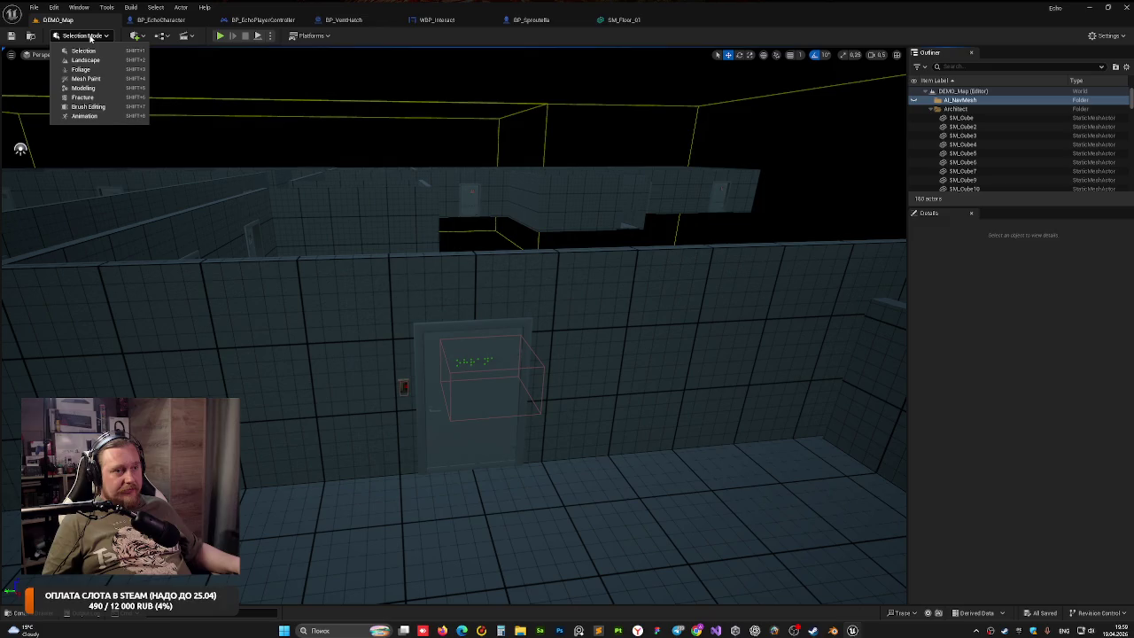
pyautogui.click(161, 37)
pyautogui.click(141, 37)
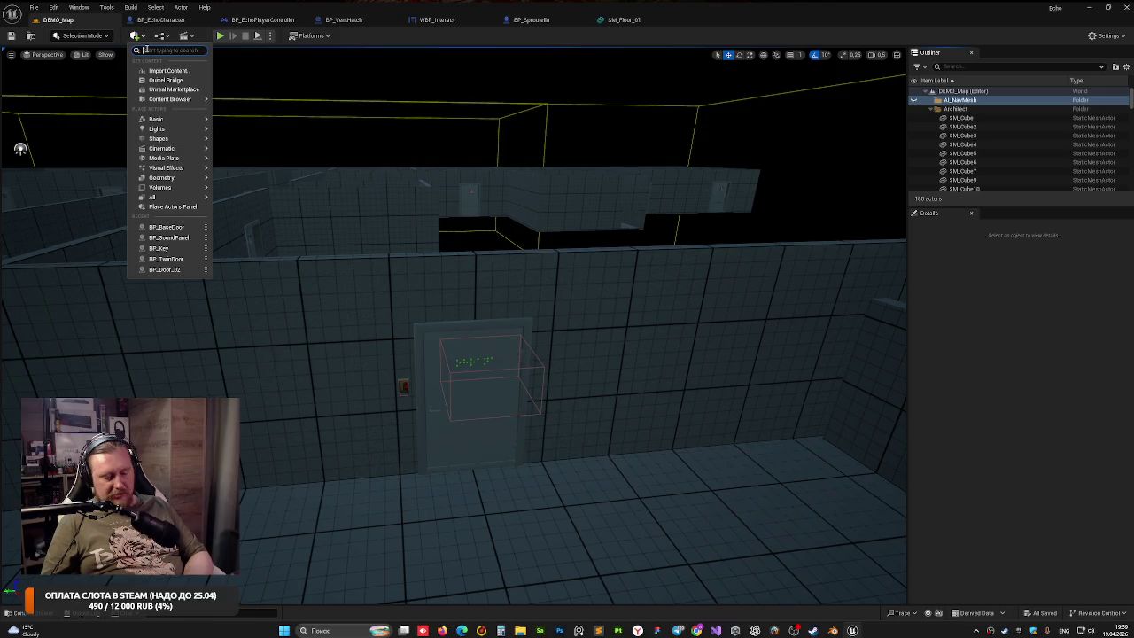
pyautogui.write('nav')
pyautogui.press('BackSpace')
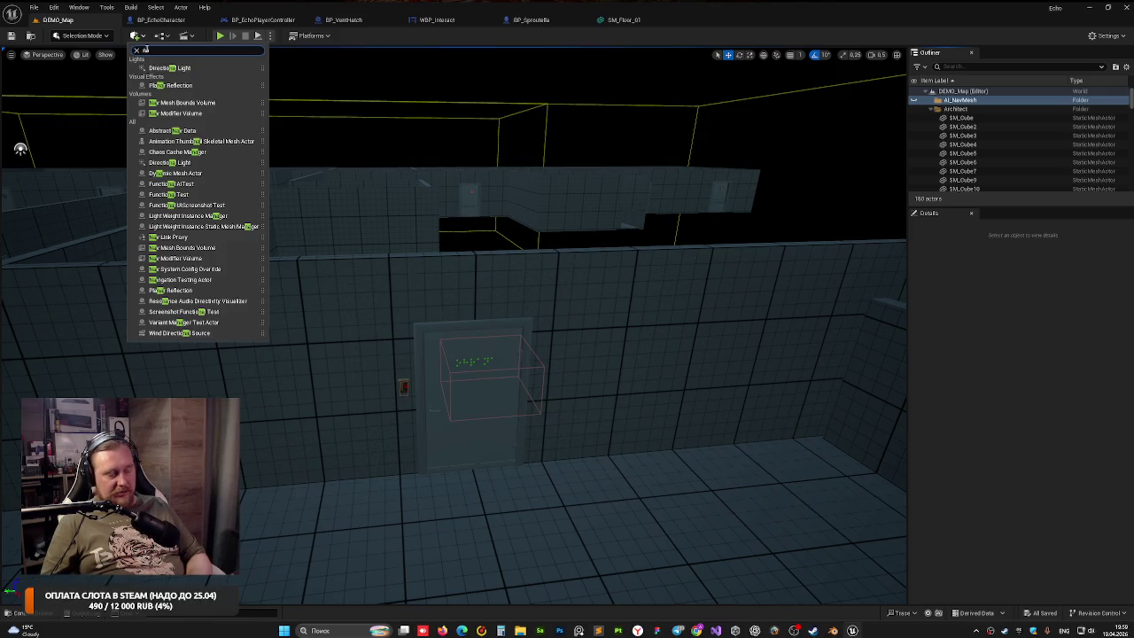
pyautogui.write('v')
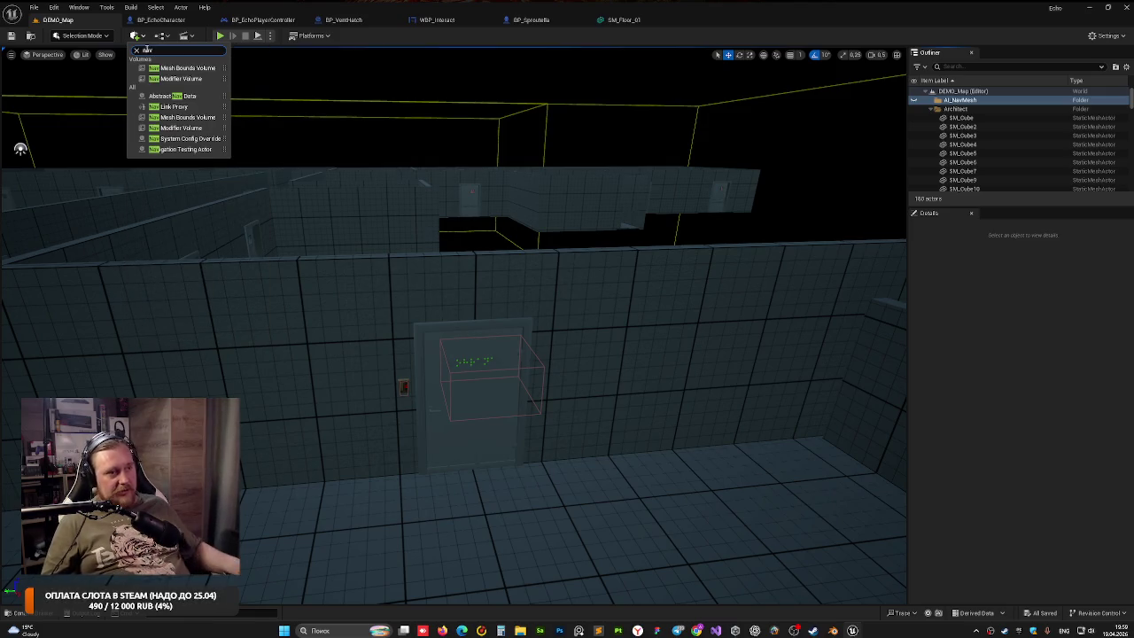
# Add a Nav Mesh Bounds Volume, then scale and shift it in side view to span the level
pyautogui.click(188, 117)
pyautogui.moveTo(531, 420)
pyautogui.mouseDown()
pyautogui.moveTo(522, 461)
pyautogui.moveTo(496, 487)
pyautogui.moveTo(532, 536)
pyautogui.mouseUp()
pyautogui.click(47, 54)
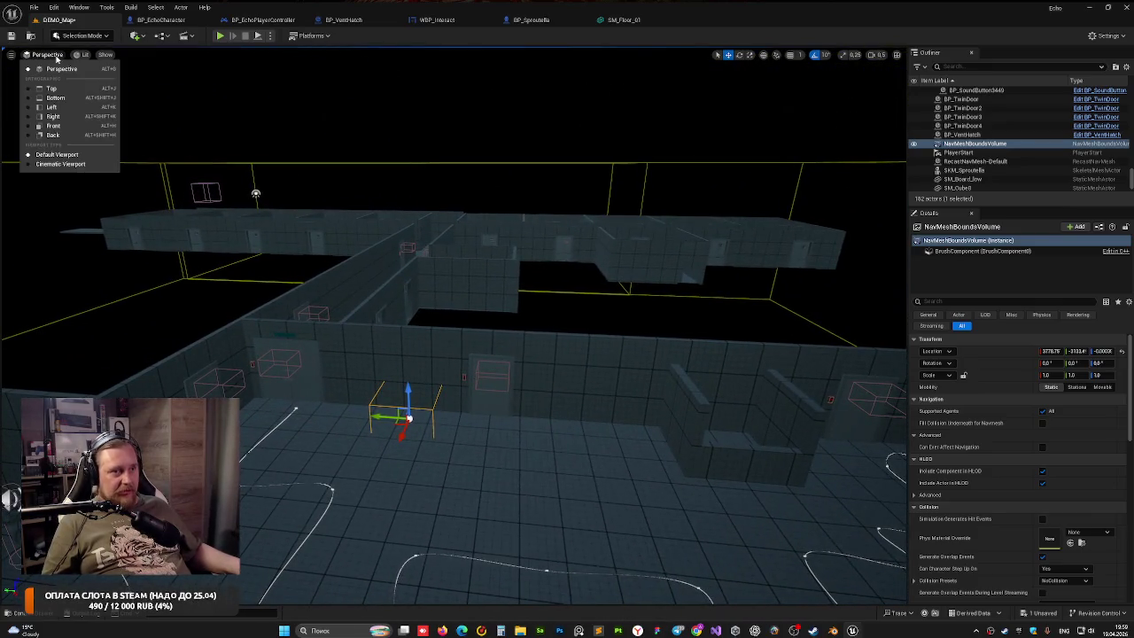
pyautogui.click(53, 135)
pyautogui.scroll(-6, 302, 213)
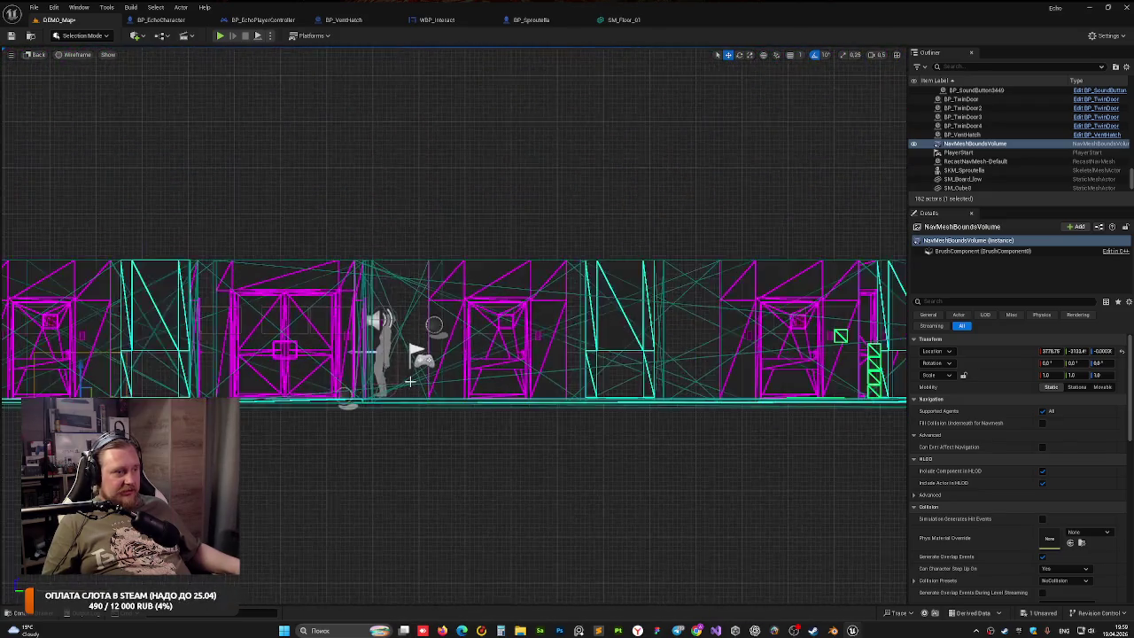
pyautogui.moveTo(444, 483); pyautogui.dragTo(447, 416)
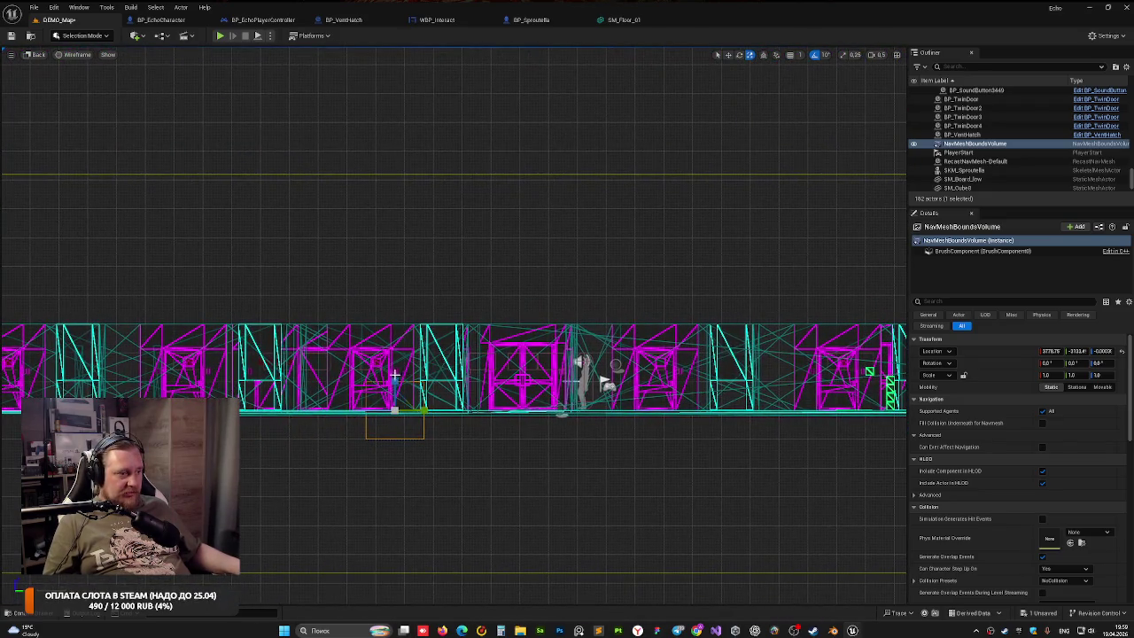
pyautogui.moveTo(394, 383)
pyautogui.mouseDown()
pyautogui.moveTo(394, 306)
pyautogui.moveTo(413, 345)
pyautogui.moveTo(531, 365)
pyautogui.mouseUp()
pyautogui.press('w')
pyautogui.moveTo(200, 358); pyautogui.dragTo(272, 363)
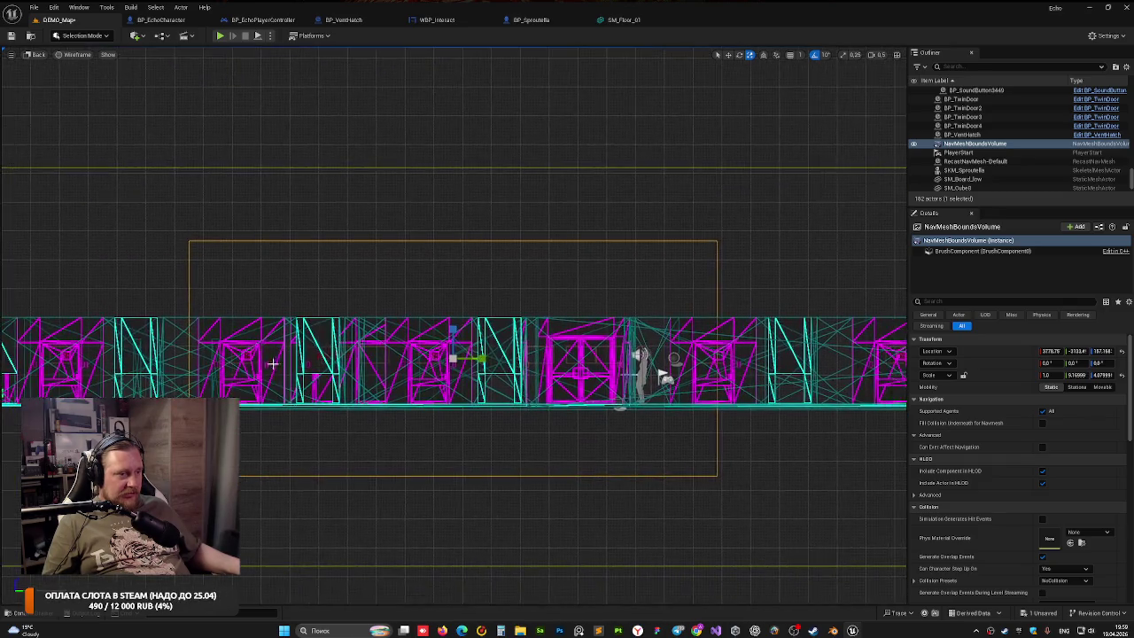
pyautogui.scroll(-5, 272, 363)
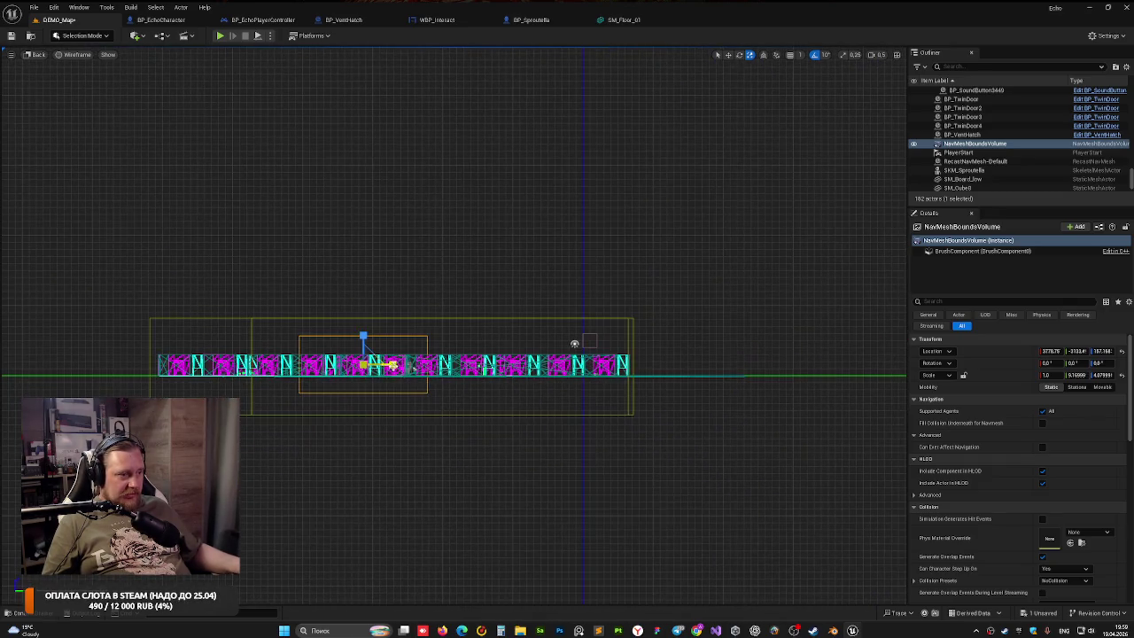
pyautogui.moveTo(574, 344); pyautogui.dragTo(574, 343)
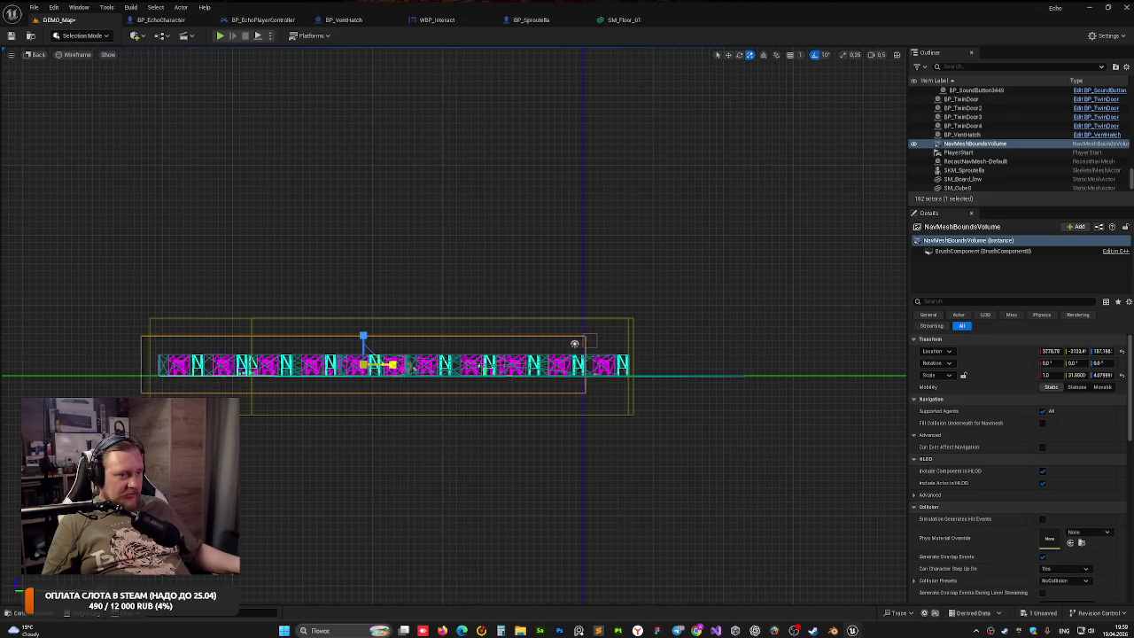
pyautogui.press('w')
pyautogui.moveTo(391, 366); pyautogui.dragTo(429, 368)
pyautogui.press('r')
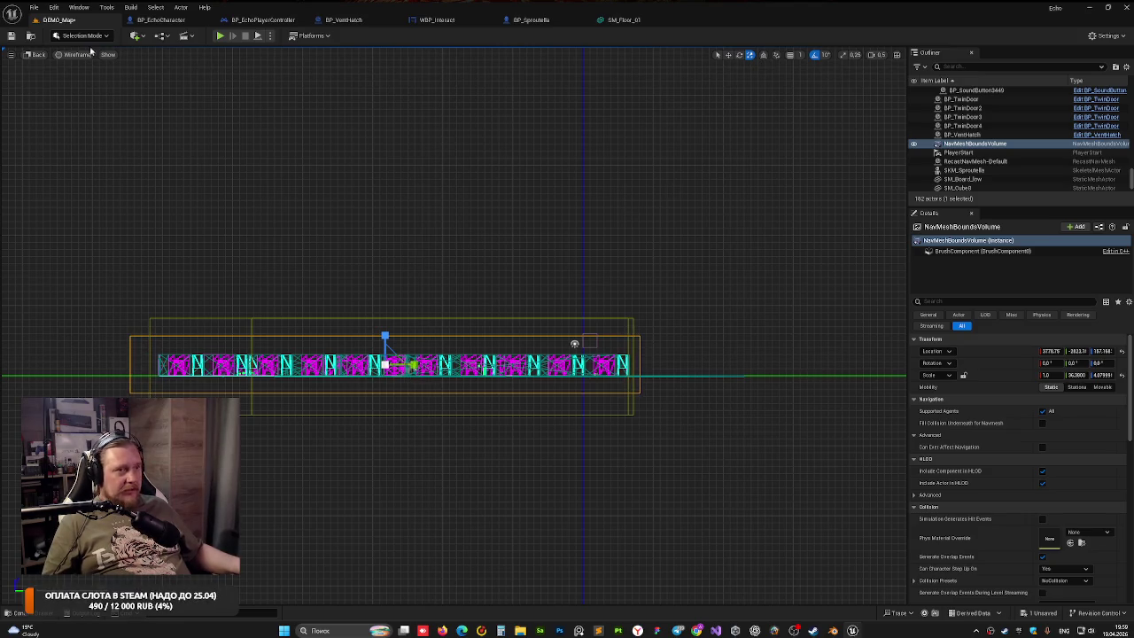
# Check the volume's coverage from front and left views, then file it into AI_NavMesh
pyautogui.click(37, 55)
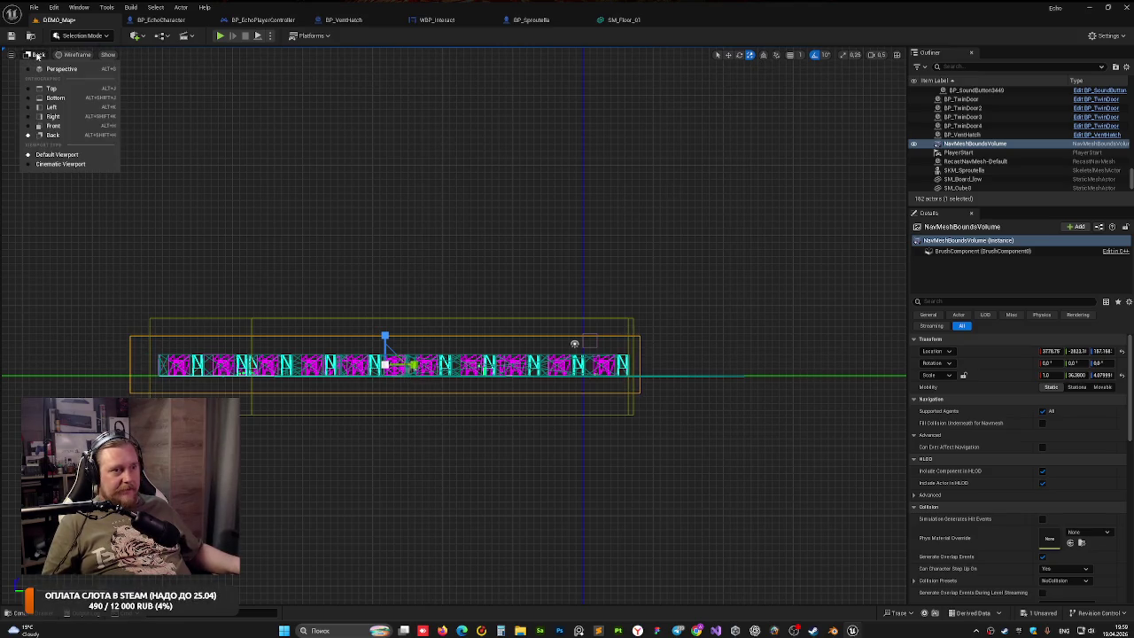
pyautogui.click(63, 126)
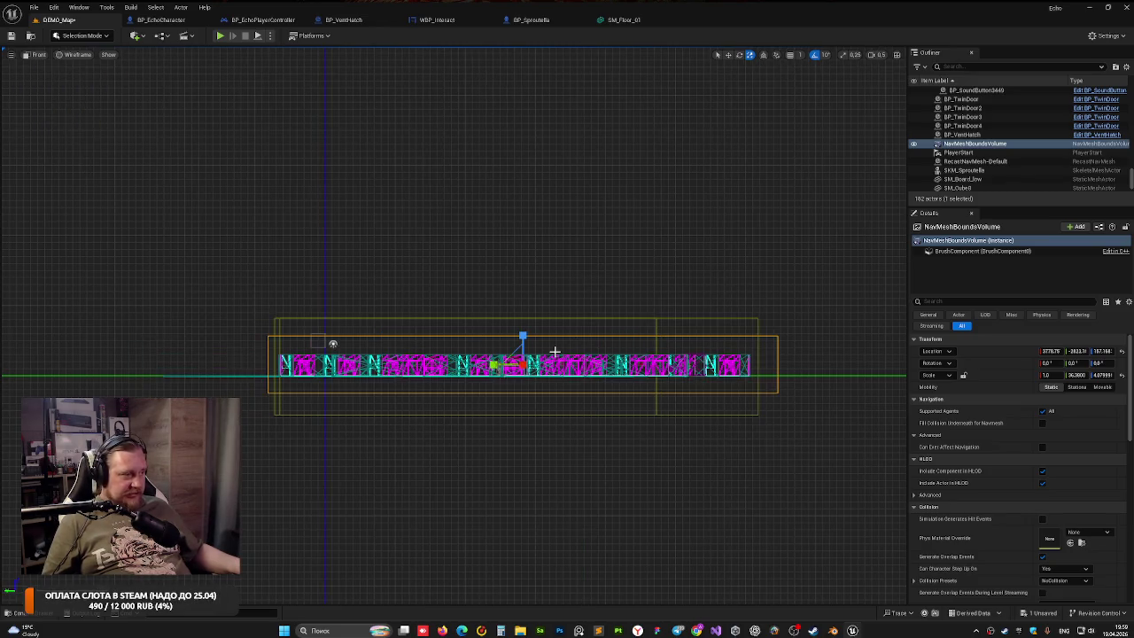
pyautogui.click(44, 68)
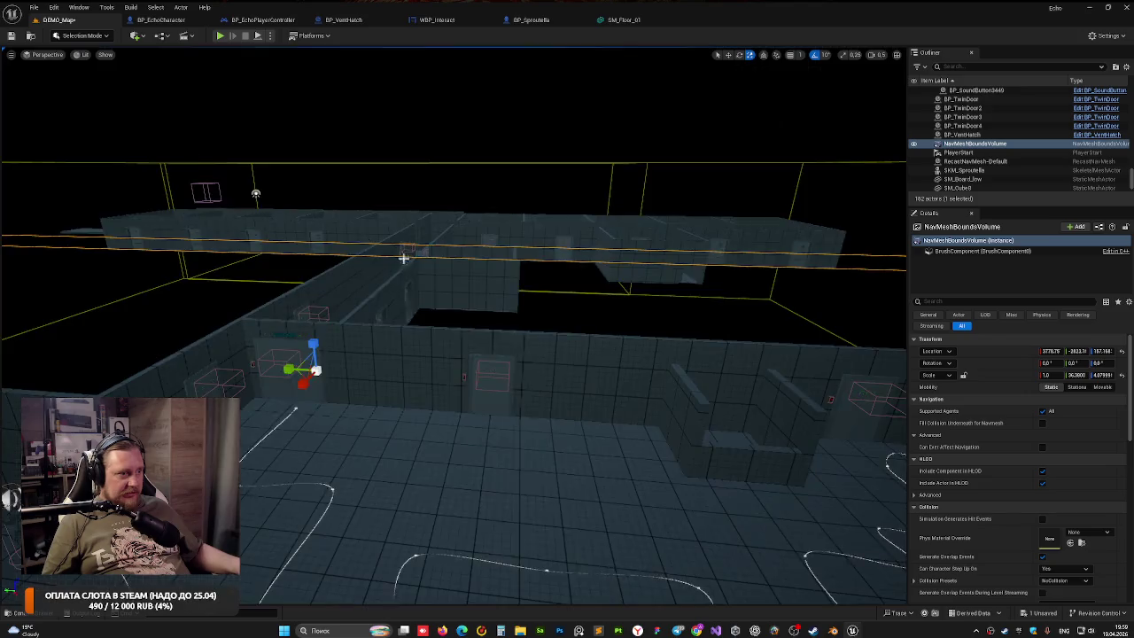
pyautogui.moveTo(243, 97); pyautogui.dragTo(243, 97)
pyautogui.click(43, 56)
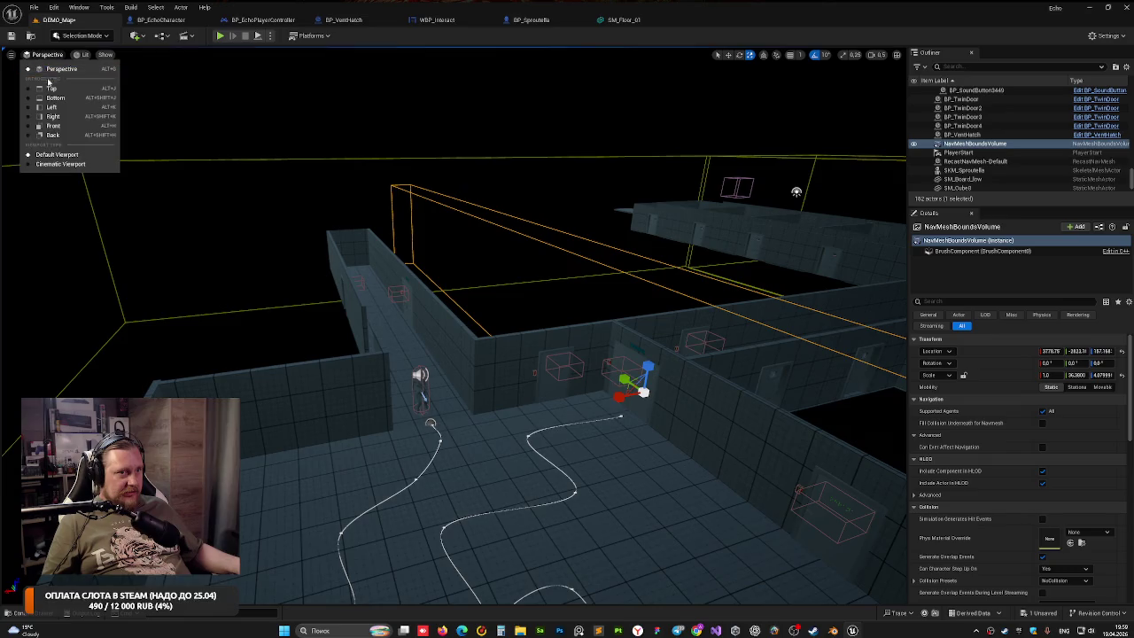
pyautogui.click(54, 108)
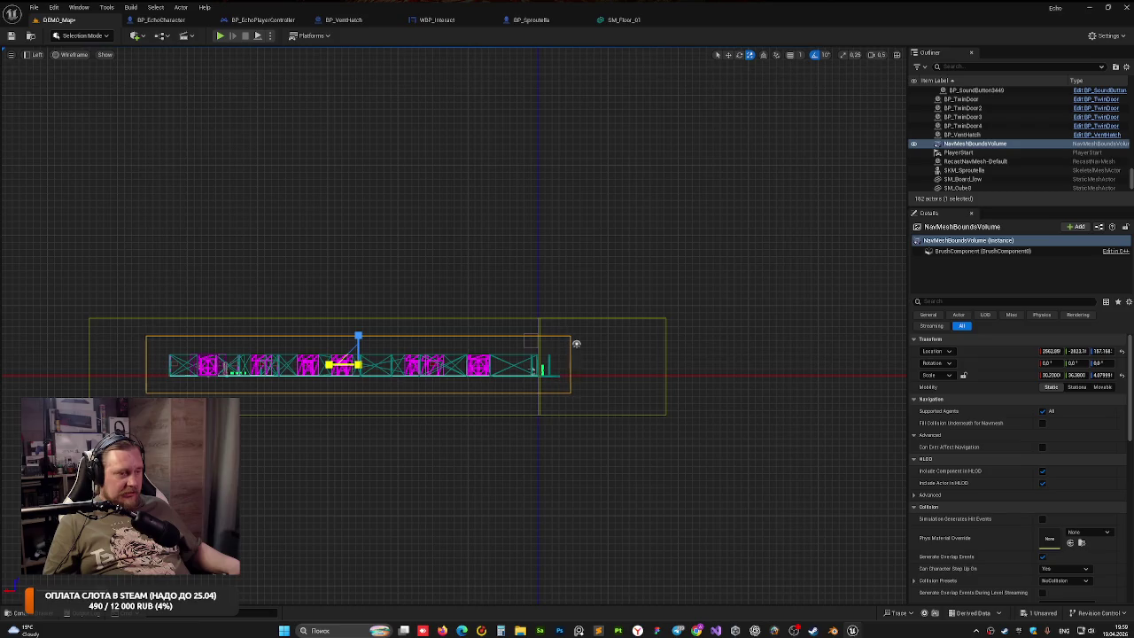
pyautogui.click(32, 54)
pyautogui.click(53, 70)
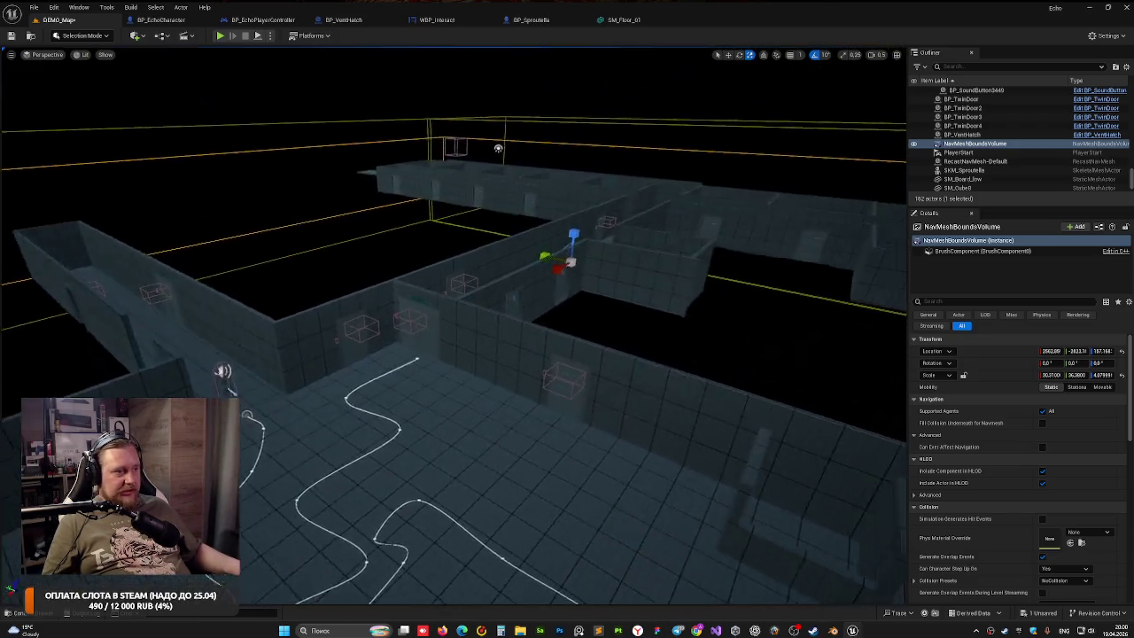
pyautogui.moveTo(453, 319); pyautogui.dragTo(453, 319)
pyautogui.moveTo(891, 90); pyautogui.dragTo(891, 91)
pyautogui.moveTo(976, 146)
pyautogui.mouseDown()
pyautogui.moveTo(980, 89)
pyautogui.moveTo(961, 105)
pyautogui.mouseUp()
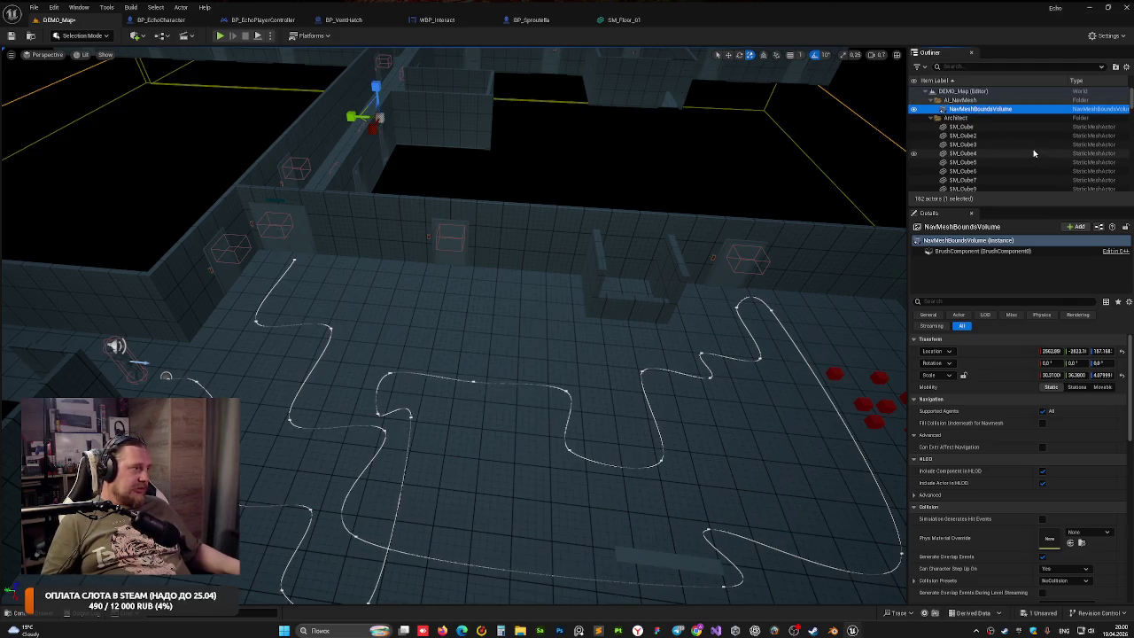
# Move RecastNavMesh-Default into the AI_NavMesh folder using the Outliner's Move To option
pyautogui.scroll(-15, 1081, 159)
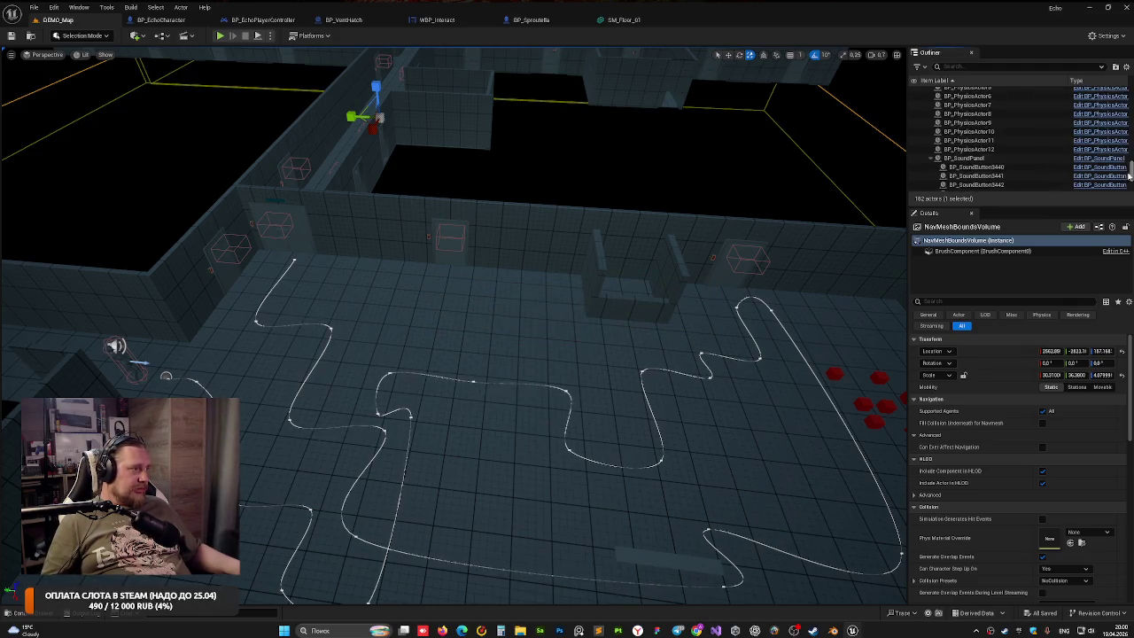
pyautogui.moveTo(1129, 176); pyautogui.dragTo(1126, 189)
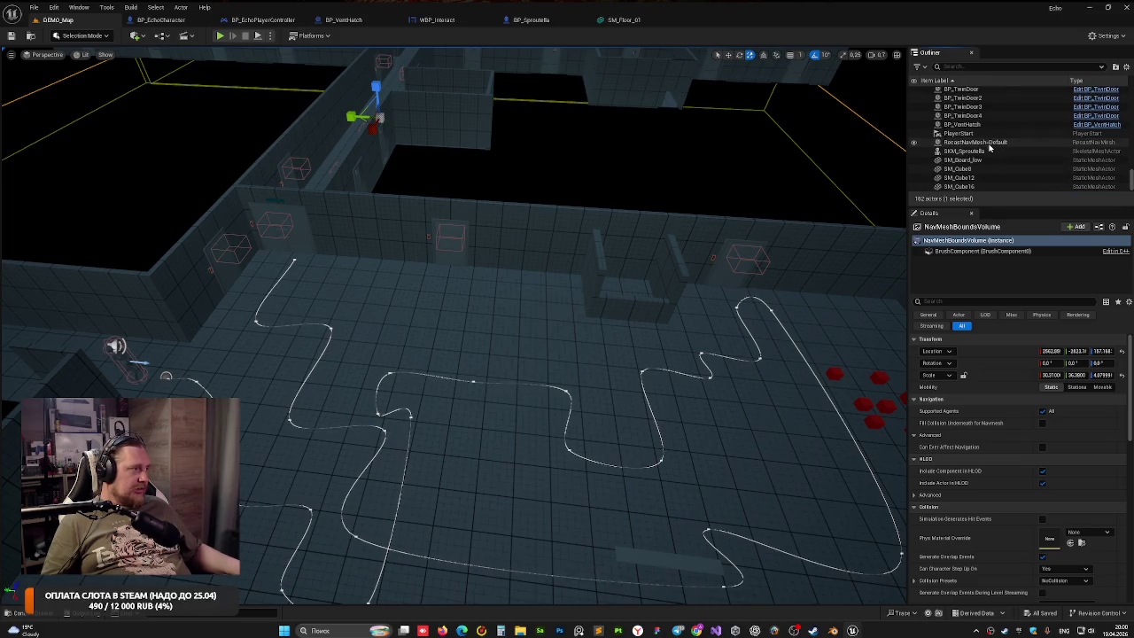
pyautogui.moveTo(975, 142)
pyautogui.mouseDown()
pyautogui.moveTo(982, 76)
pyautogui.moveTo(962, 147)
pyautogui.mouseUp()
pyautogui.rightClick(960, 147)
pyautogui.moveTo(1010, 400)
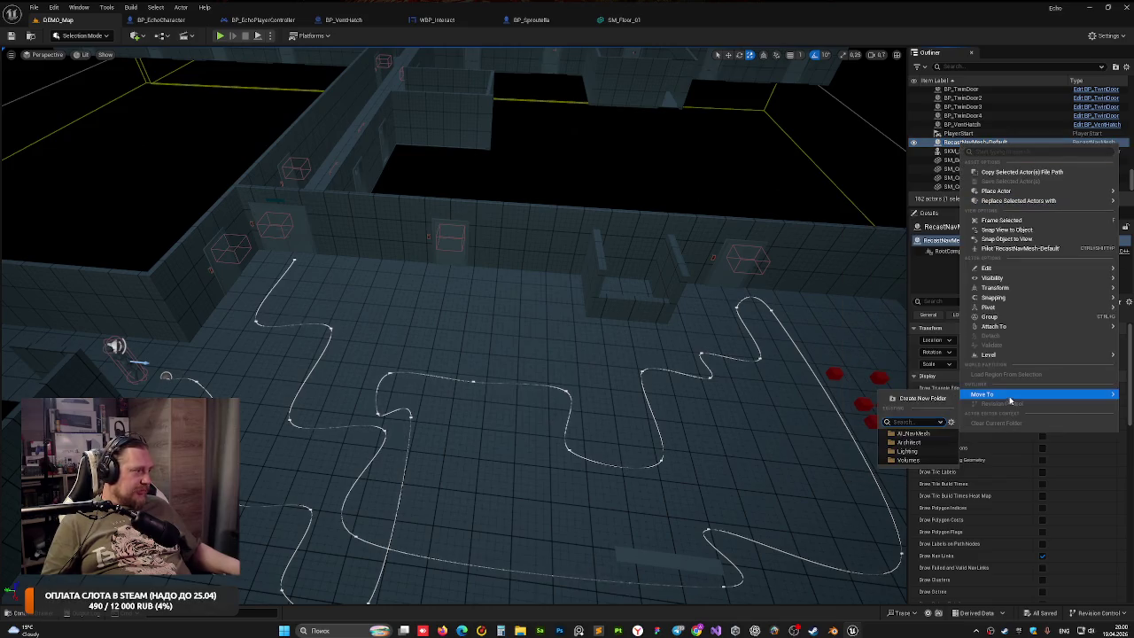
pyautogui.click(916, 434)
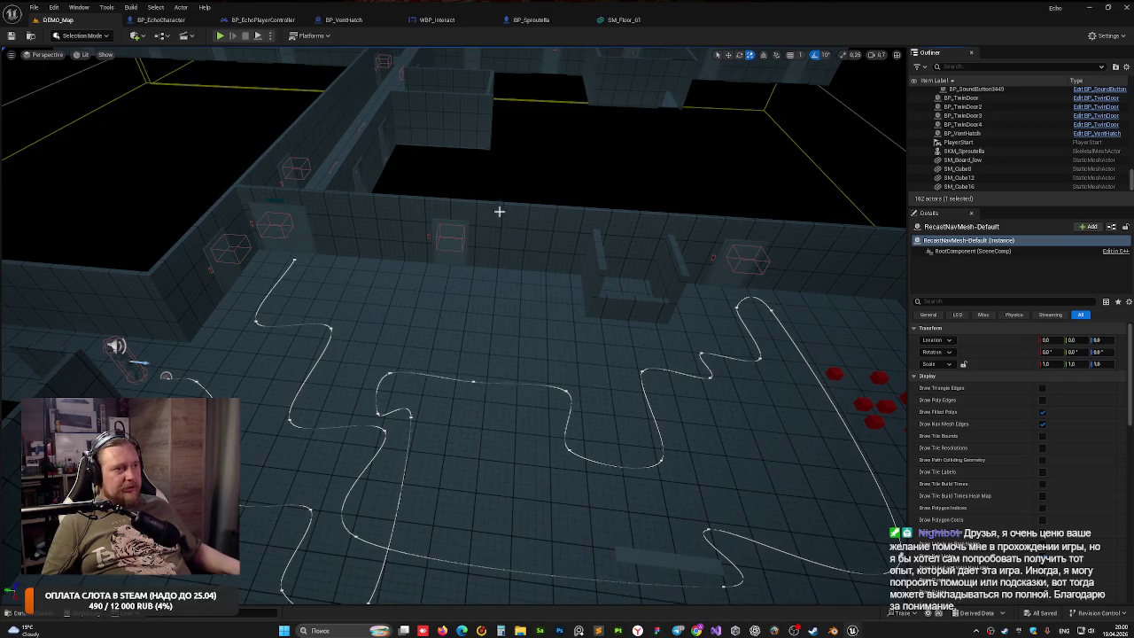
pyautogui.moveTo(499, 210); pyautogui.dragTo(474, 64)
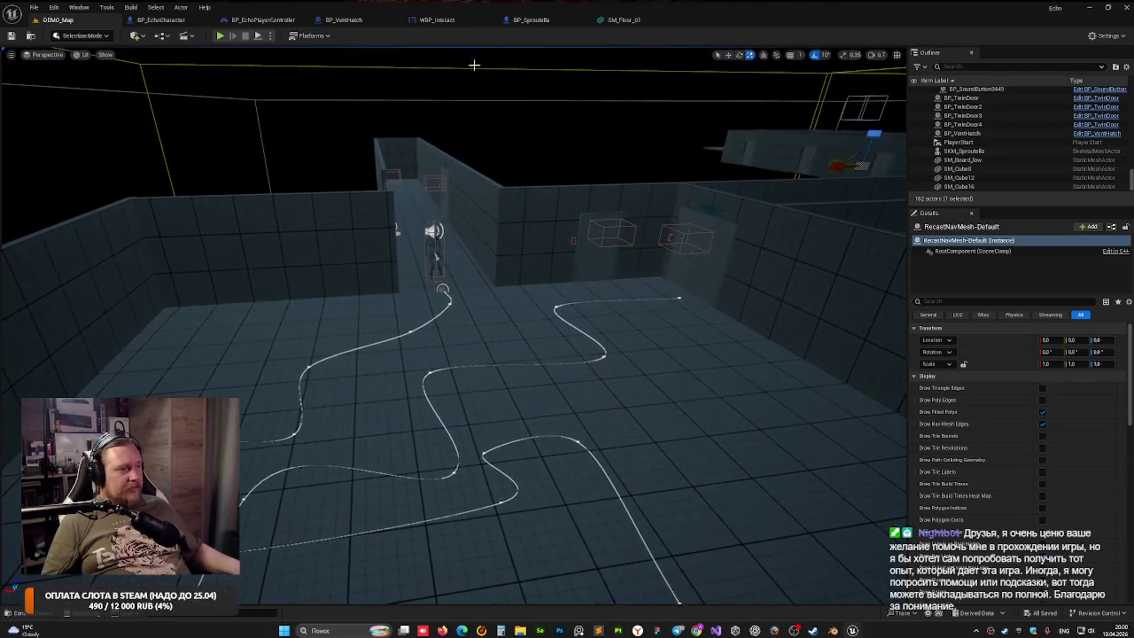
pyautogui.hotkey('alt', 'p')
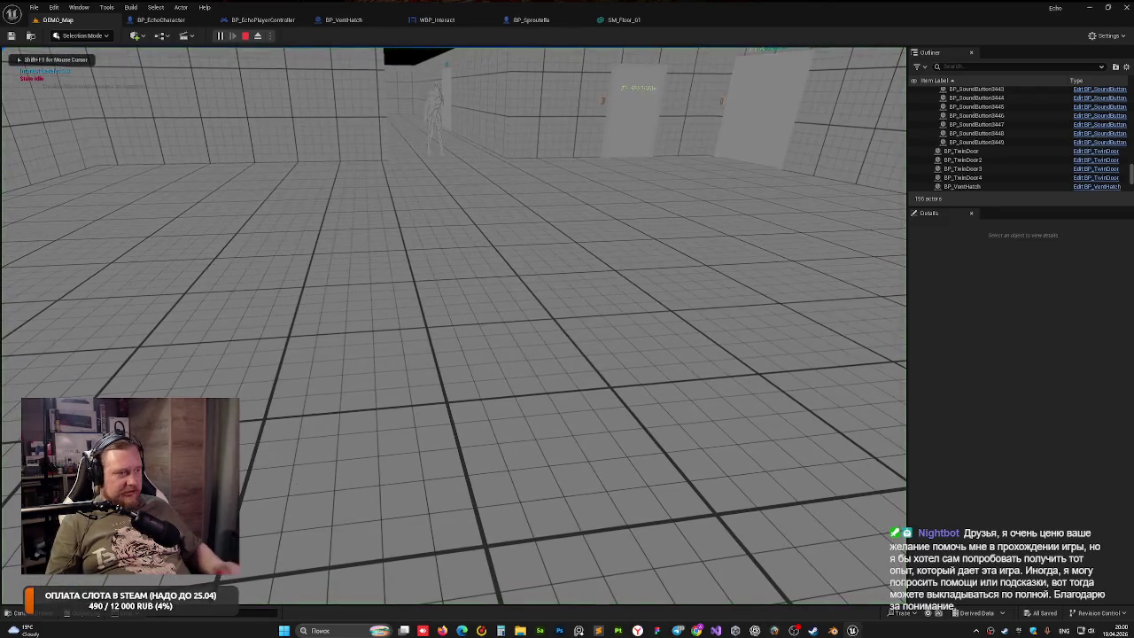
pyautogui.press("'")
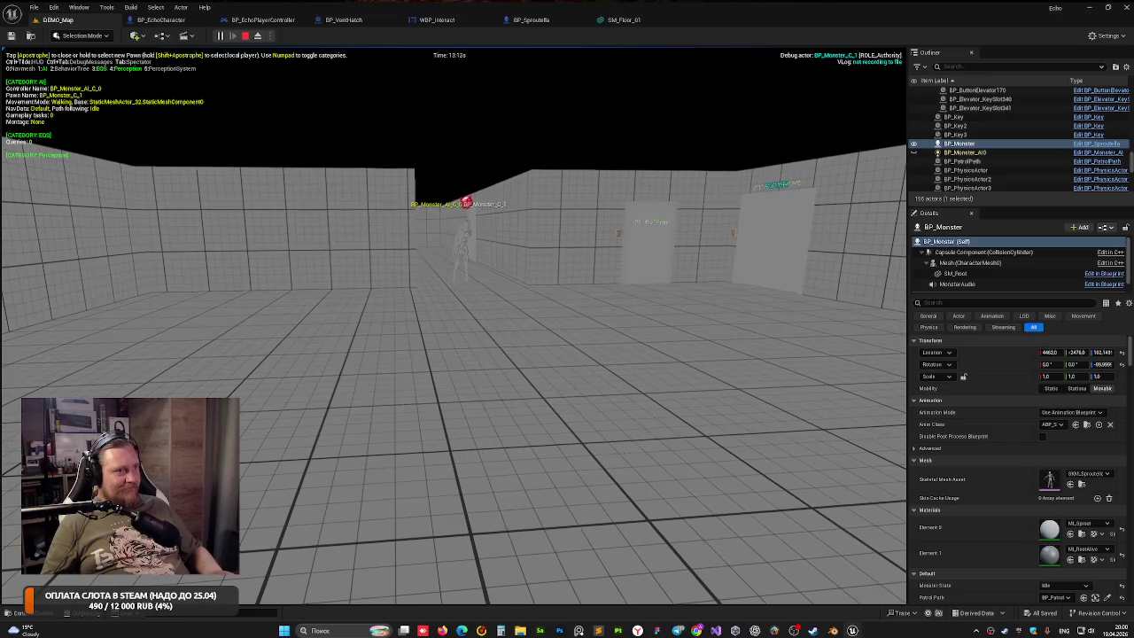
pyautogui.press('Escape')
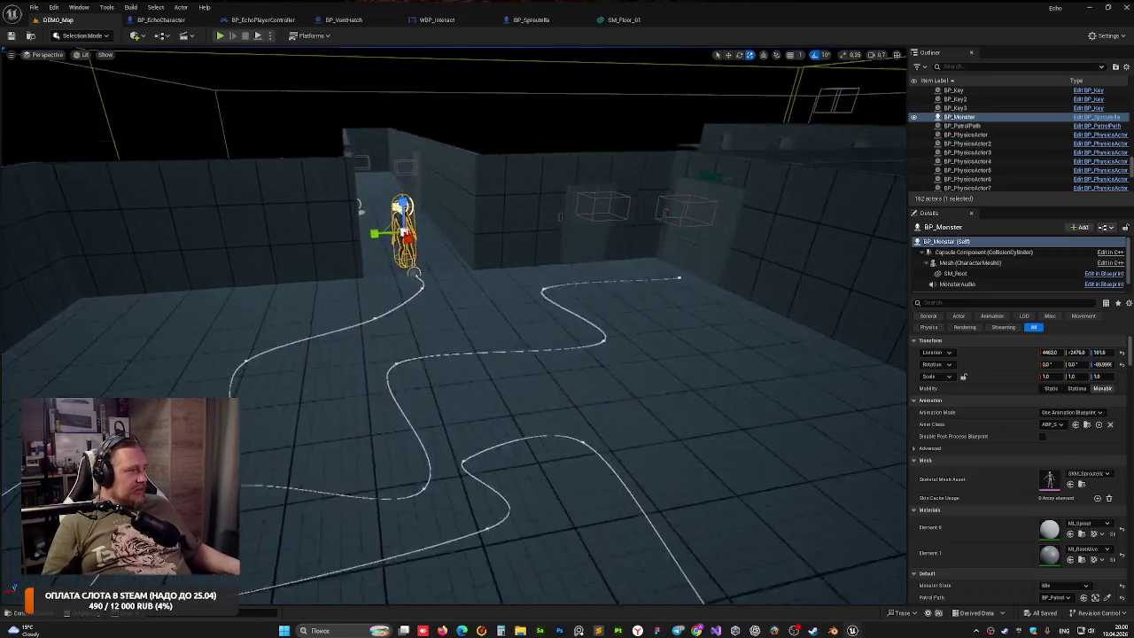
pyautogui.press('w')
pyautogui.moveTo(520, 237); pyautogui.dragTo(521, 237)
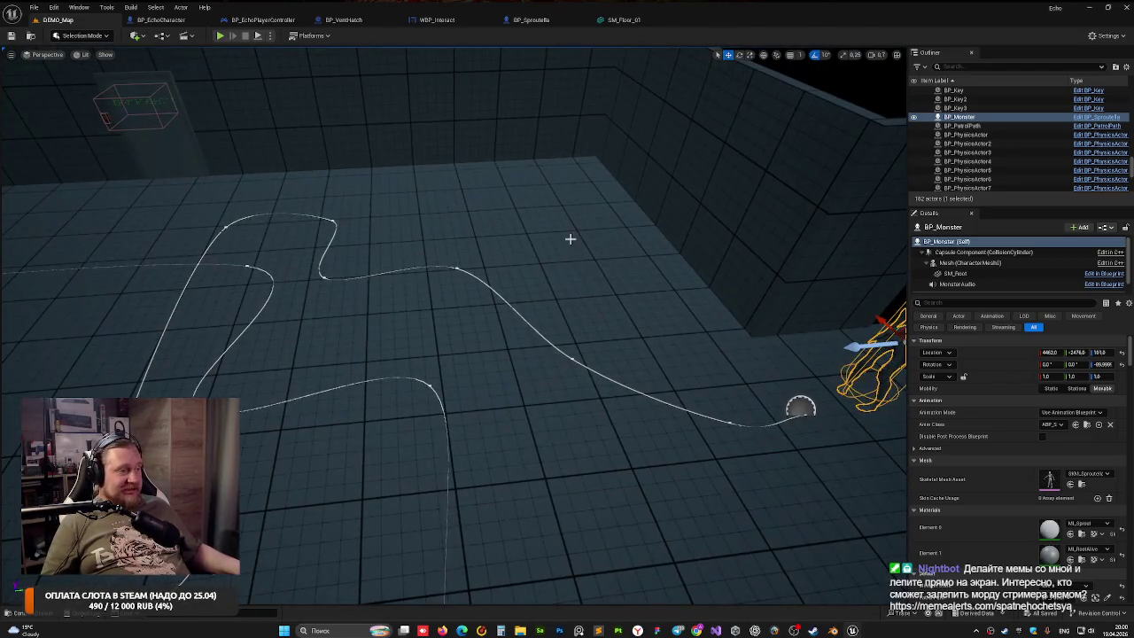
pyautogui.press('f')
pyautogui.moveTo(459, 323); pyautogui.dragTo(459, 323)
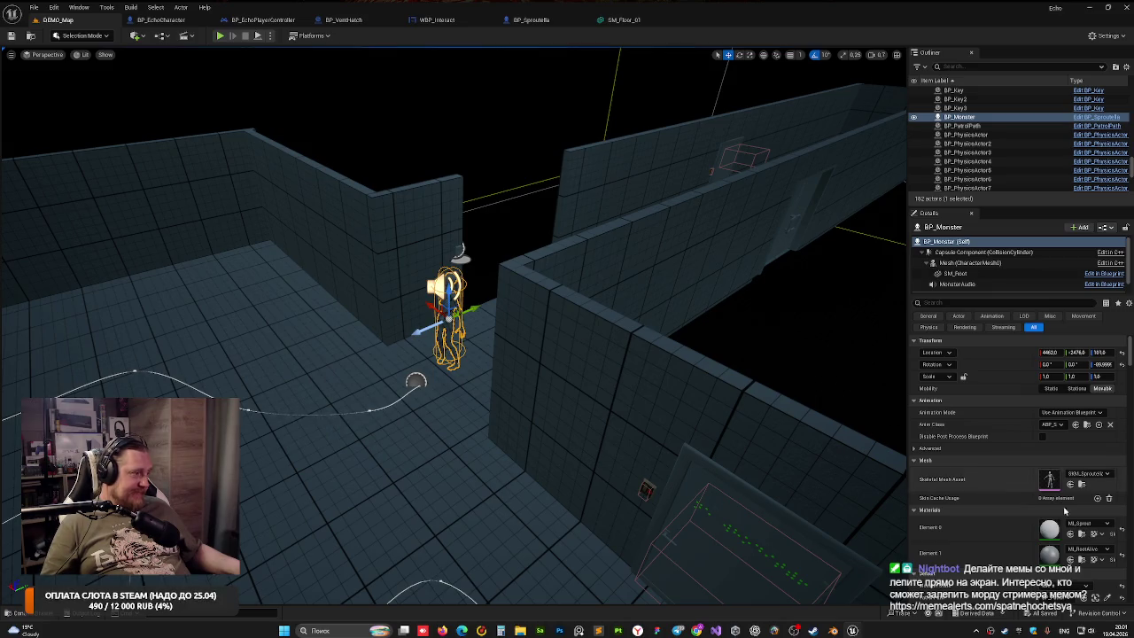
pyautogui.scroll(-2, 952, 431)
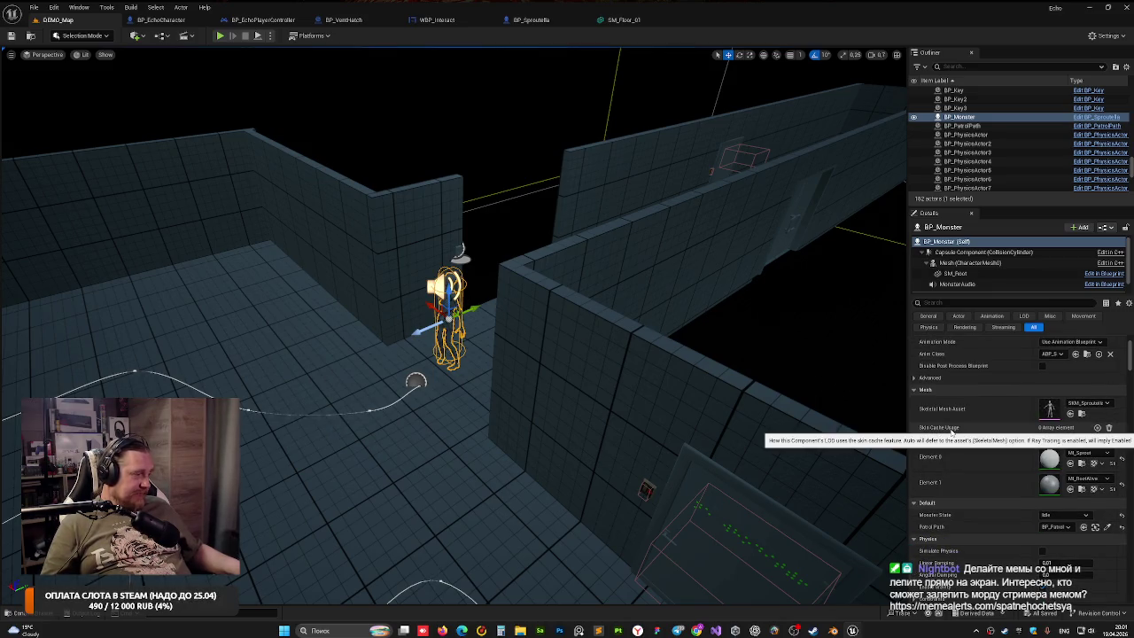
pyautogui.moveTo(454, 319)
pyautogui.mouseDown()
pyautogui.moveTo(425, 324)
pyautogui.moveTo(421, 270)
pyautogui.moveTo(273, 192)
pyautogui.mouseUp()
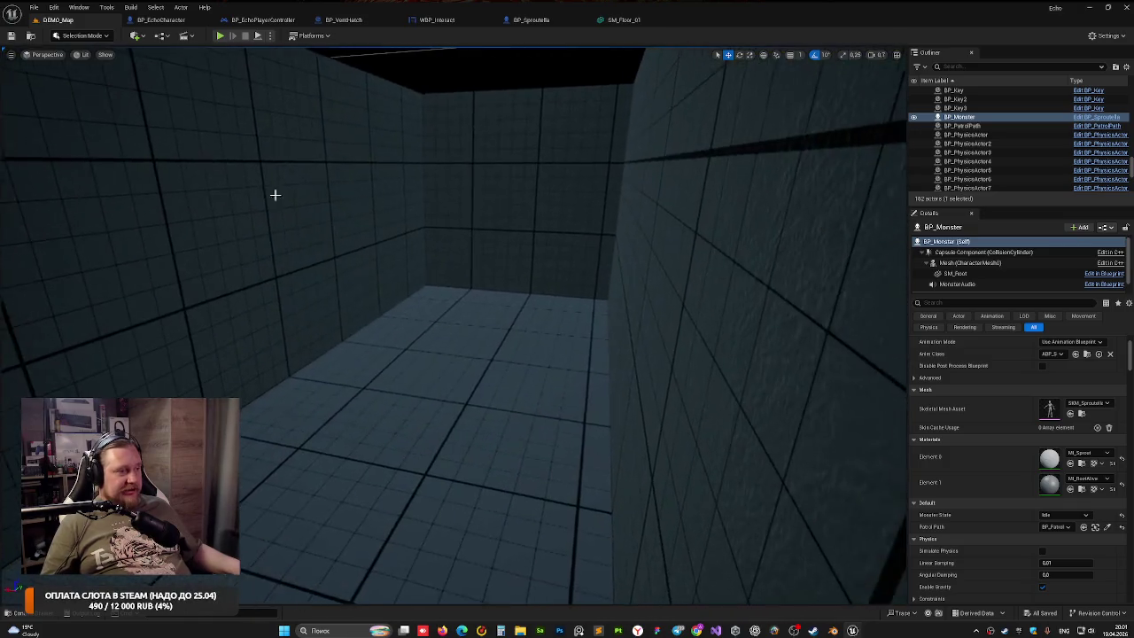
pyautogui.click(416, 198)
pyautogui.moveTo(416, 198); pyautogui.dragTo(408, 160)
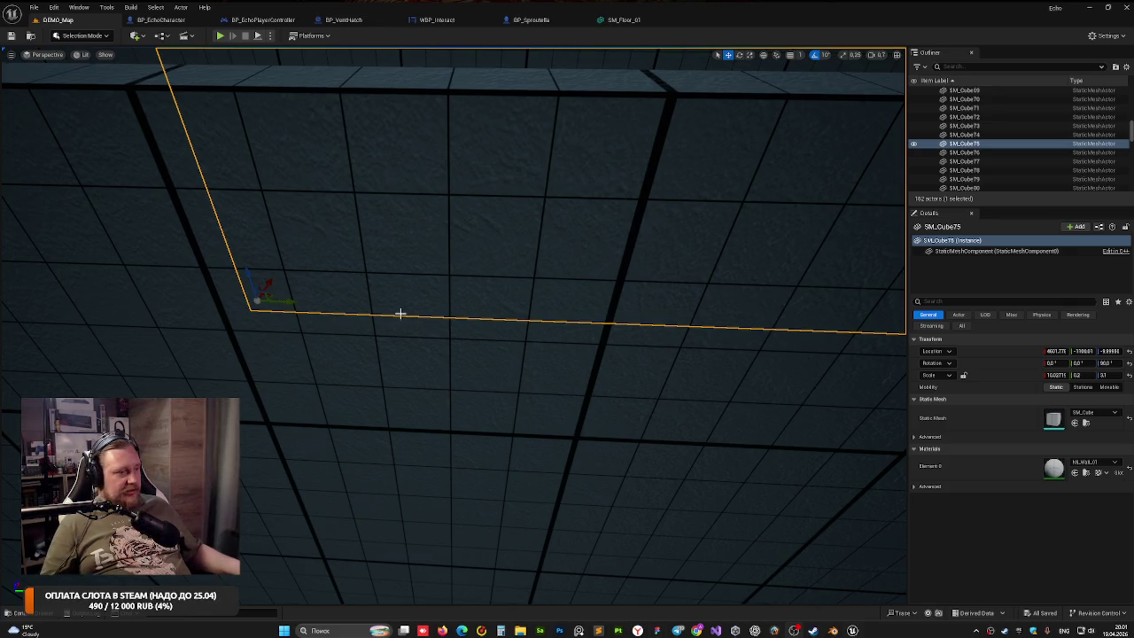
# Duplicate BP_Door_31 twice down the corridor, creating BP_Door_32 and BP_Door_33
pyautogui.moveTo(399, 314)
pyautogui.mouseDown()
pyautogui.moveTo(399, 248)
pyautogui.moveTo(400, 345)
pyautogui.moveTo(445, 266)
pyautogui.moveTo(526, 292)
pyautogui.mouseUp()
pyautogui.click(272, 267)
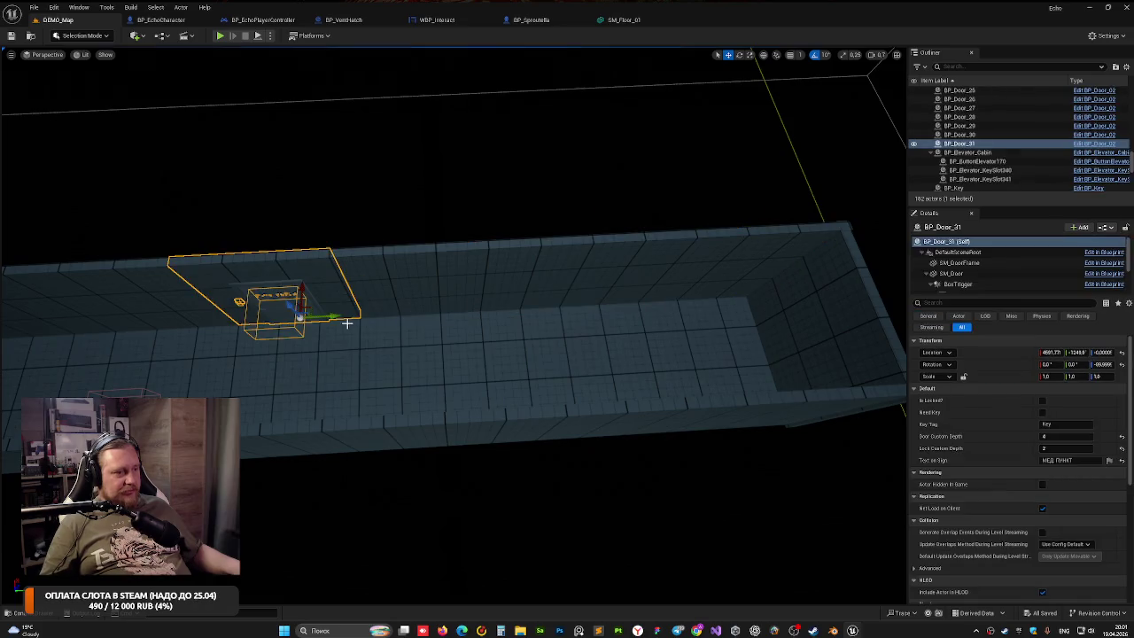
pyautogui.moveTo(341, 314)
pyautogui.mouseDown()
pyautogui.moveTo(385, 304)
pyautogui.moveTo(367, 292)
pyautogui.moveTo(438, 310)
pyautogui.mouseUp()
pyautogui.moveTo(566, 383)
pyautogui.mouseDown()
pyautogui.moveTo(620, 417)
pyautogui.moveTo(650, 471)
pyautogui.moveTo(651, 509)
pyautogui.moveTo(585, 455)
pyautogui.moveTo(575, 419)
pyautogui.mouseUp()
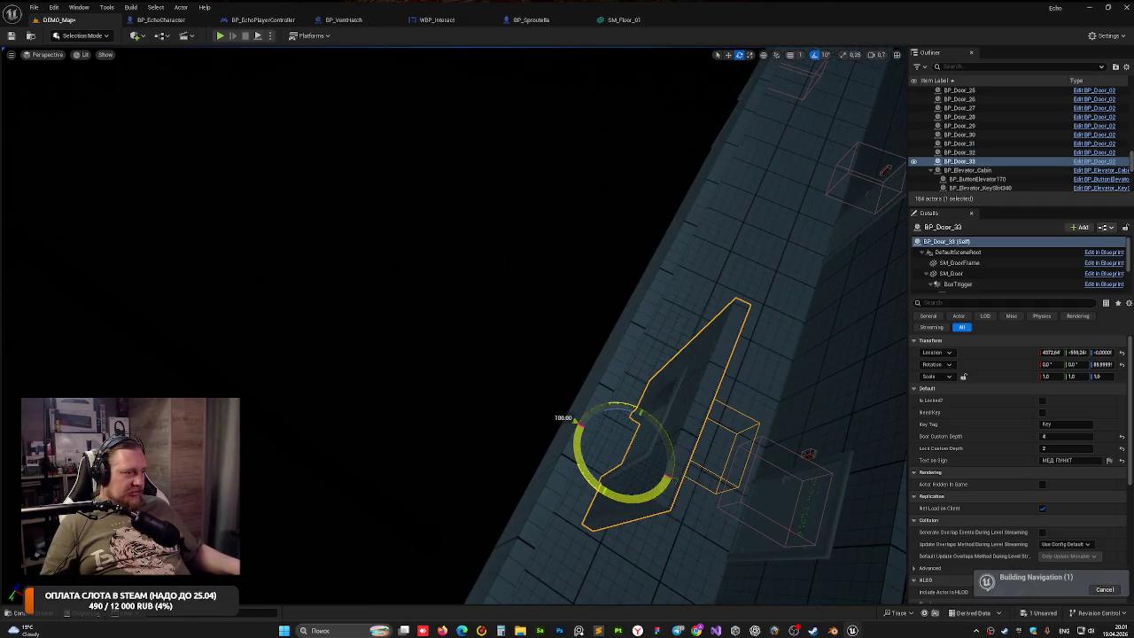
# Rotate BP_Door_33 180° and slide it along X into the corridor wall
pyautogui.moveTo(517, 514); pyautogui.dragTo(518, 514)
pyautogui.moveTo(462, 401)
pyautogui.mouseDown()
pyautogui.moveTo(463, 424)
pyautogui.moveTo(524, 463)
pyautogui.moveTo(598, 476)
pyautogui.mouseUp()
pyautogui.moveTo(494, 456); pyautogui.dragTo(431, 425)
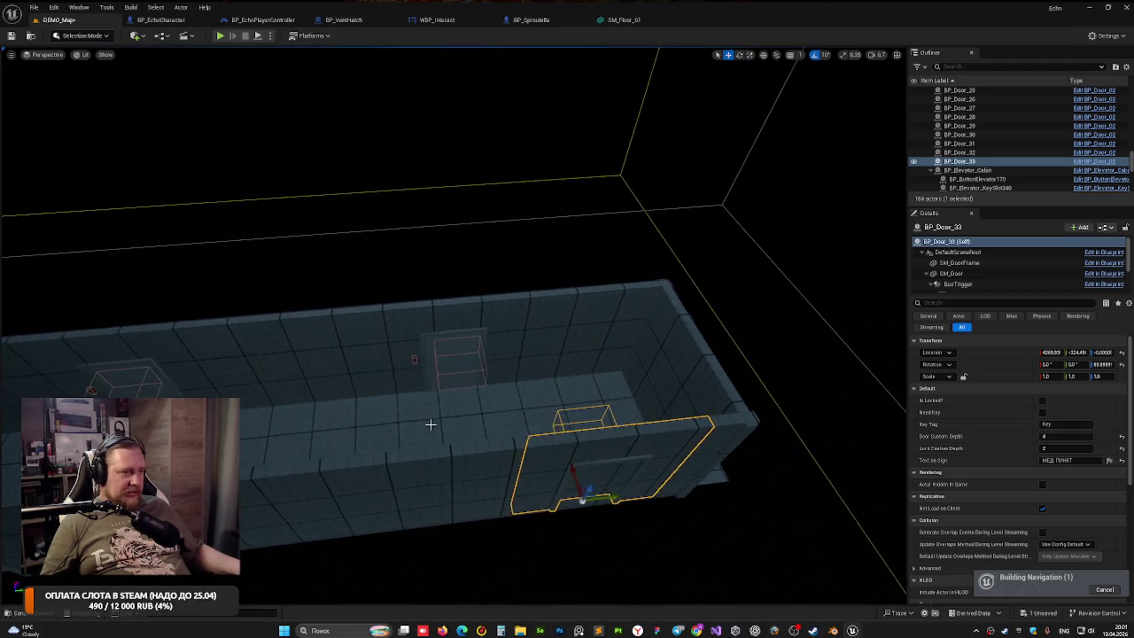
pyautogui.click(407, 382)
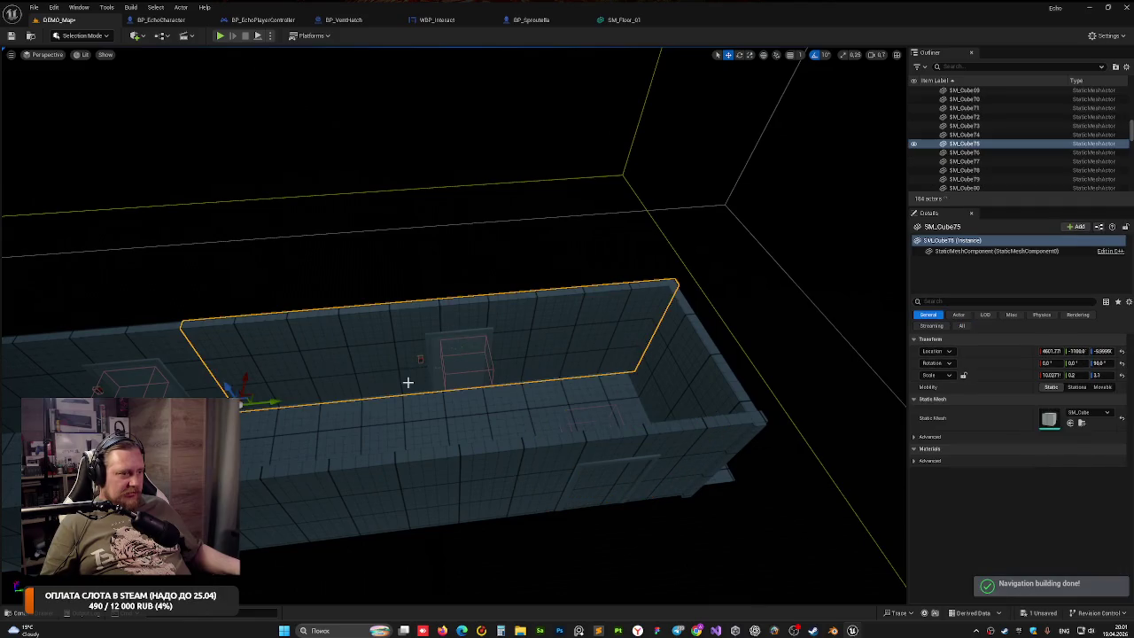
pyautogui.click(442, 341)
# Tick Is Locked? on BP_Door_32 and BP_Door_33, refocus BP_Door_32 and save the level
pyautogui.press('f')
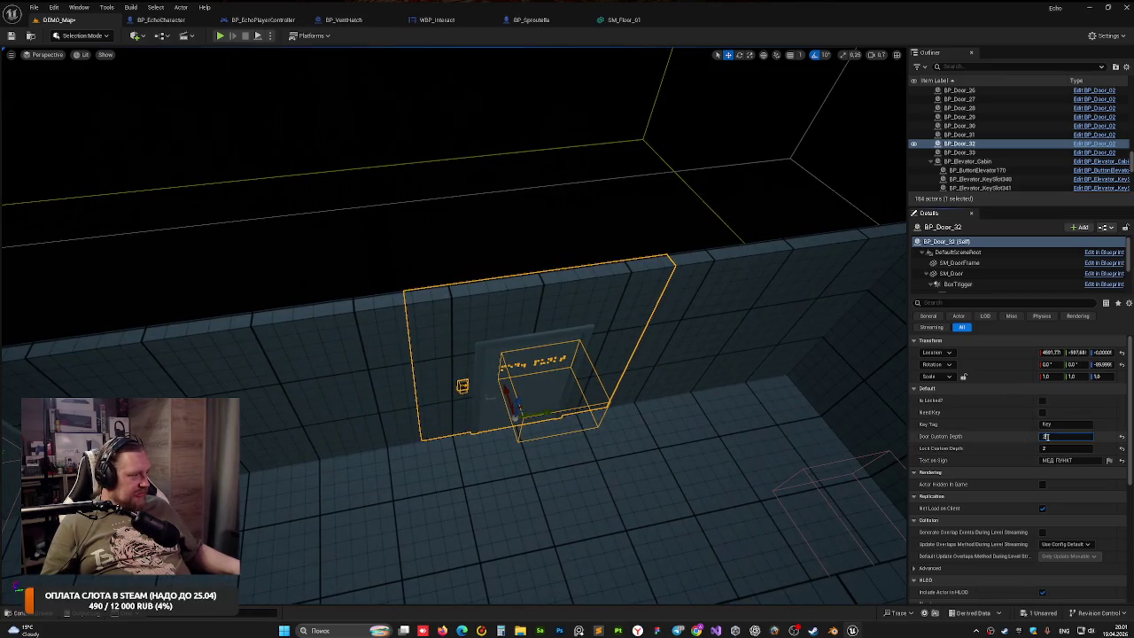
pyautogui.click(1043, 400)
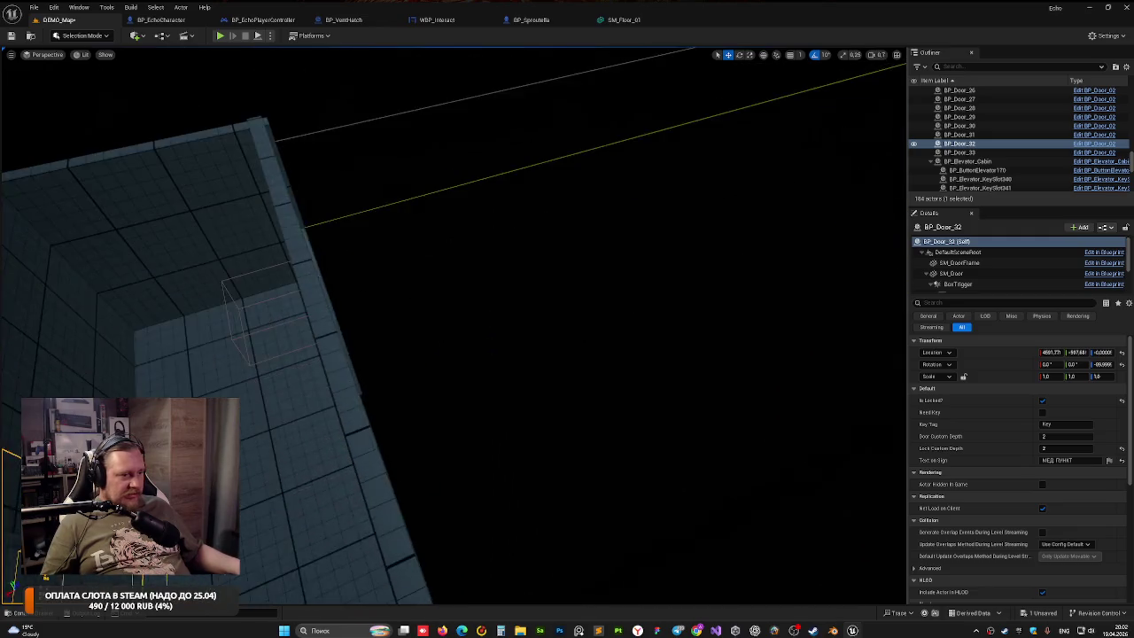
pyautogui.click(405, 402)
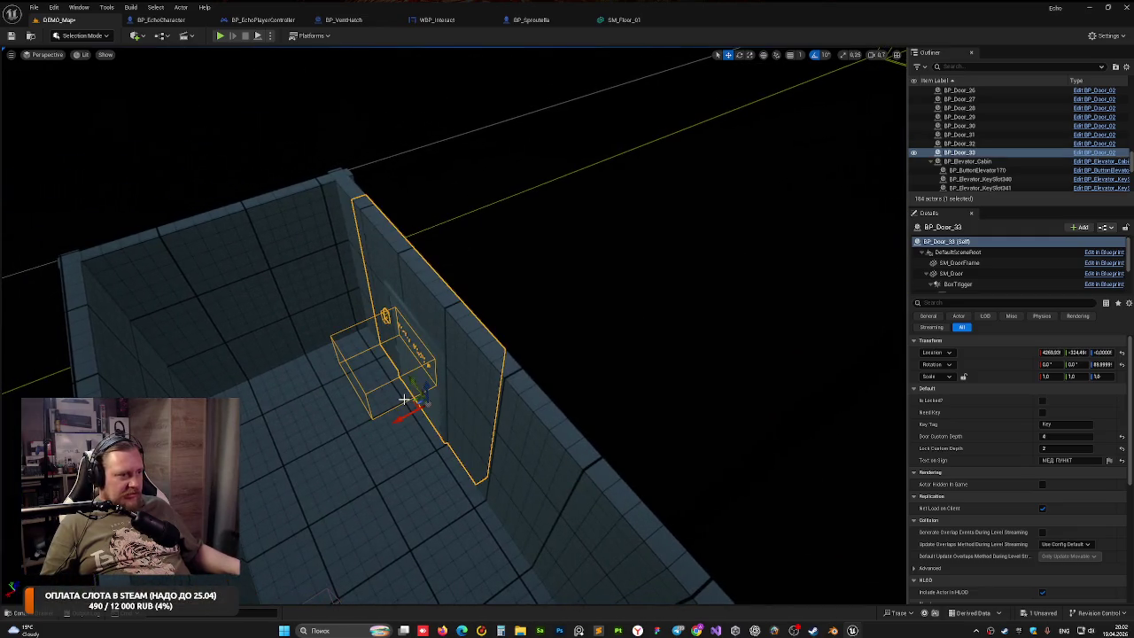
pyautogui.click(1043, 401)
pyautogui.click(675, 409)
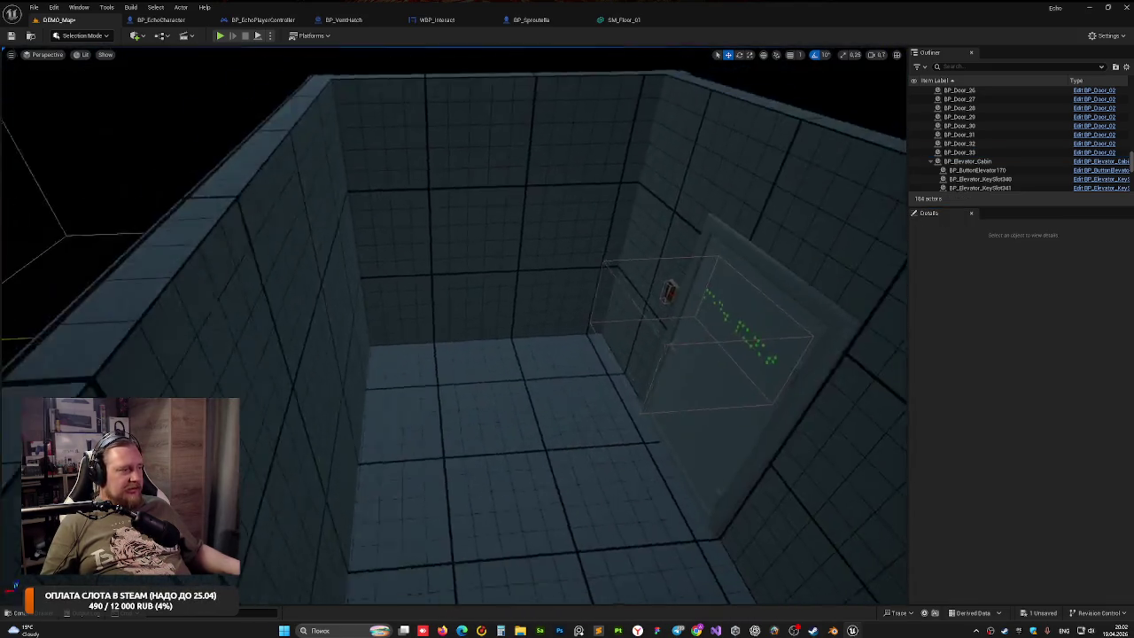
pyautogui.click(710, 441)
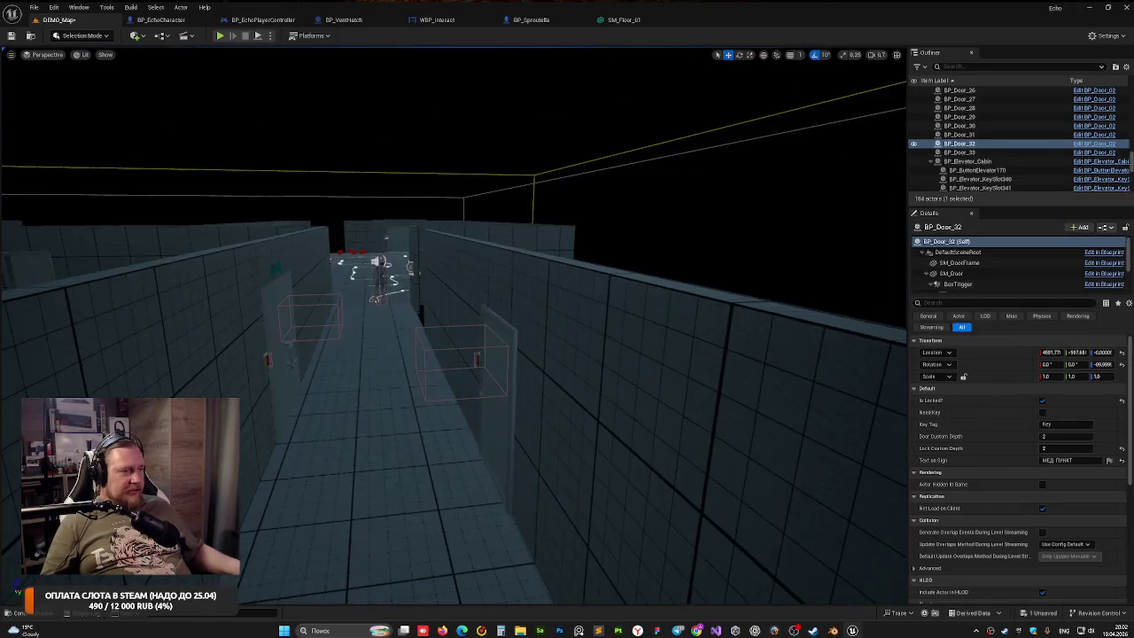
pyautogui.press('f')
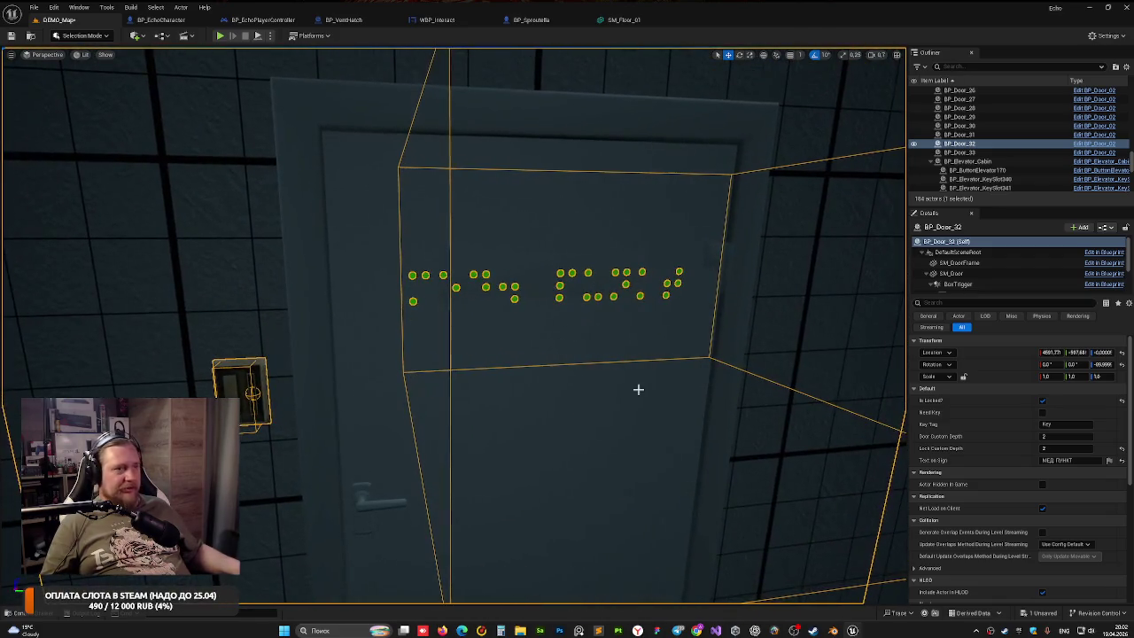
pyautogui.hotkey('ctrl', 's')
# Run a brief play test, then change BP_Door_32's sign text to 'ЗАНЕМ ПОЛЕЗ'
pyautogui.click(220, 38)
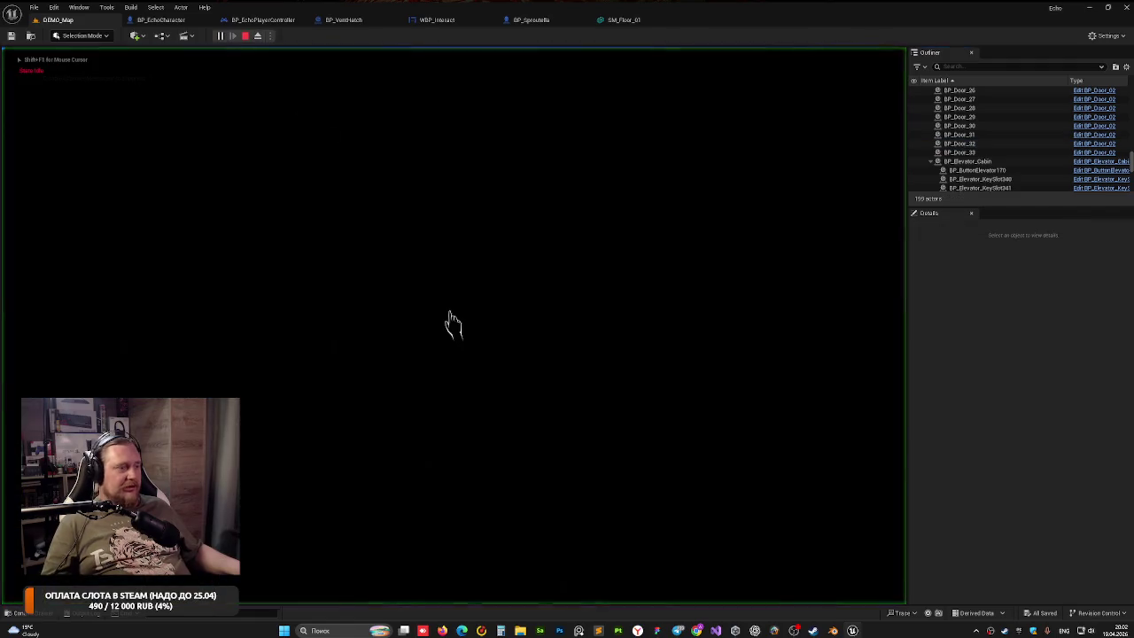
pyautogui.press('Escape')
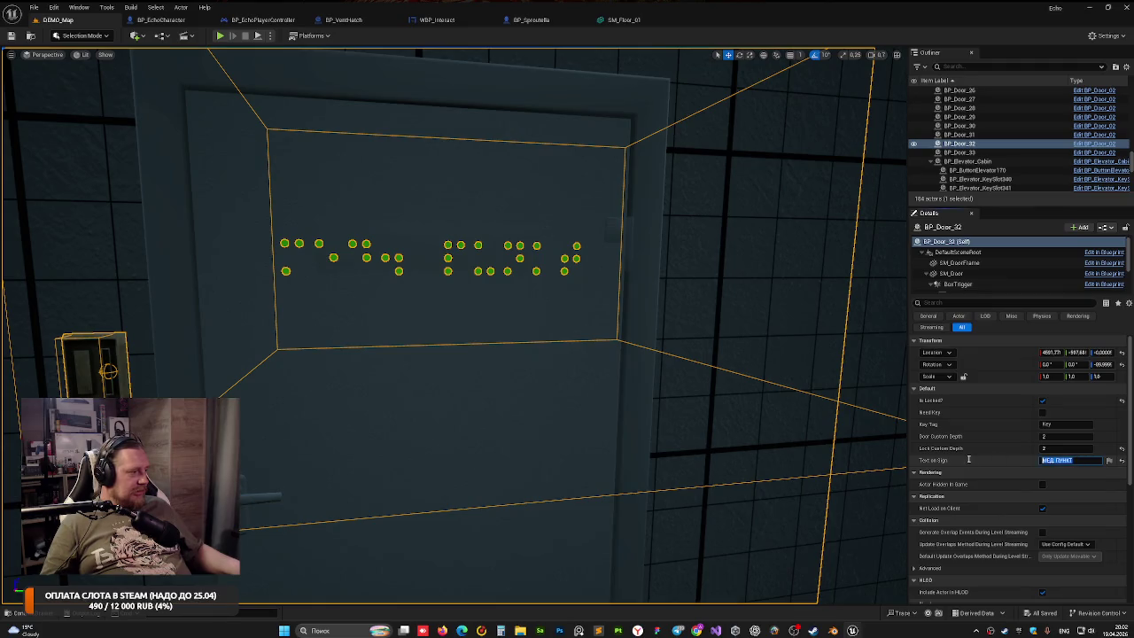
pyautogui.write('PEXTY')
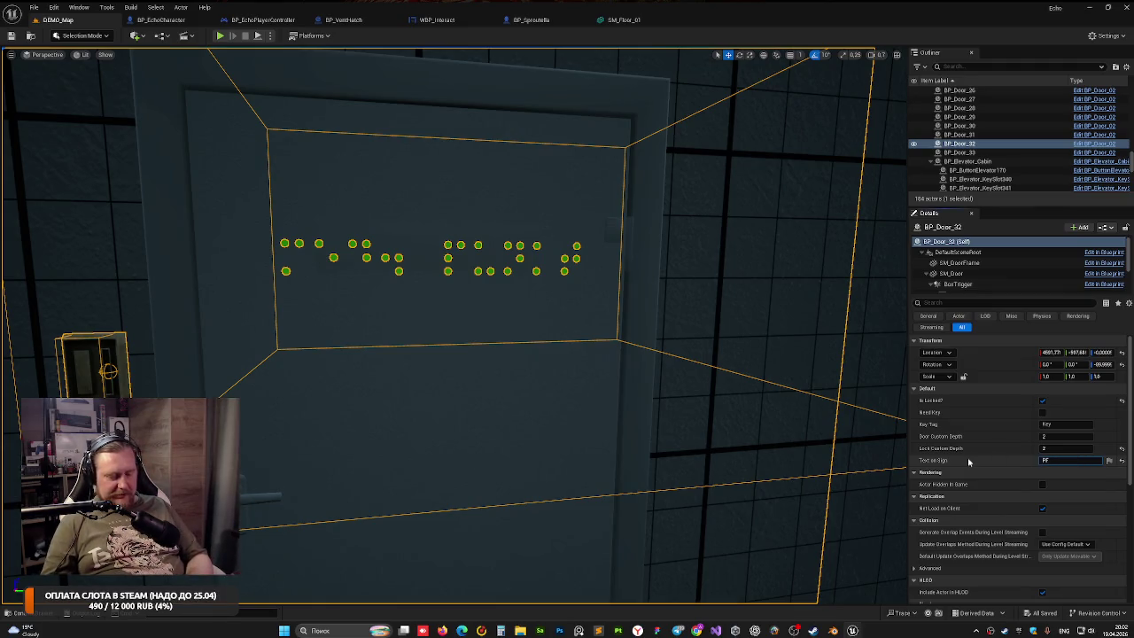
pyautogui.press('BackSpace')
pyautogui.press('BackSpace')
pyautogui.press('BackSpace')
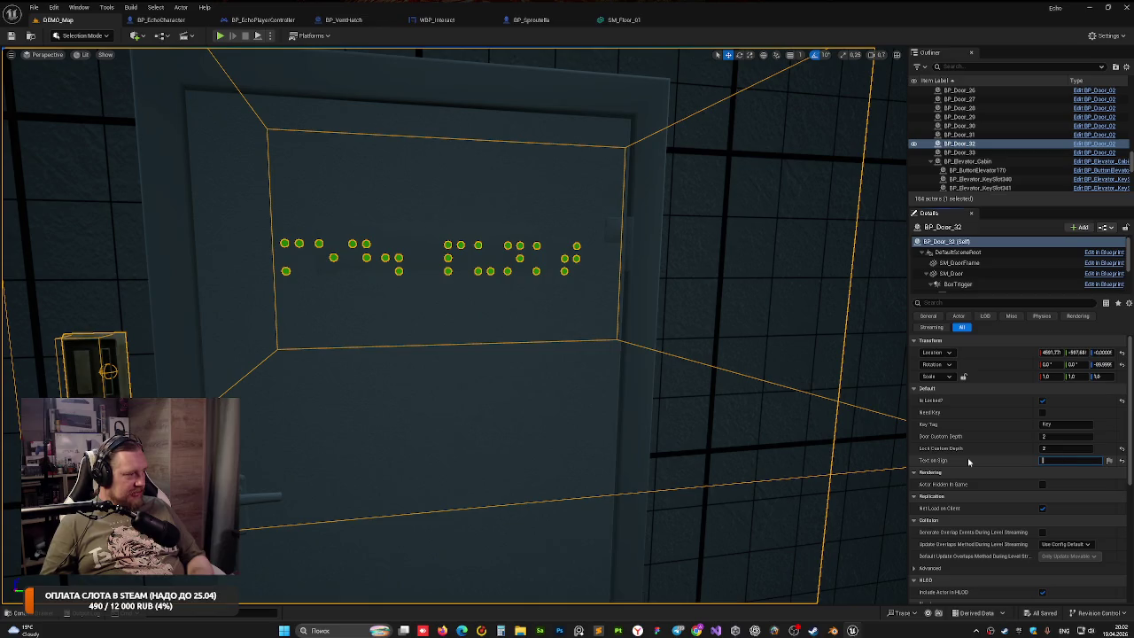
pyautogui.write('ЗАНЕМ ПОЛЕЗ')
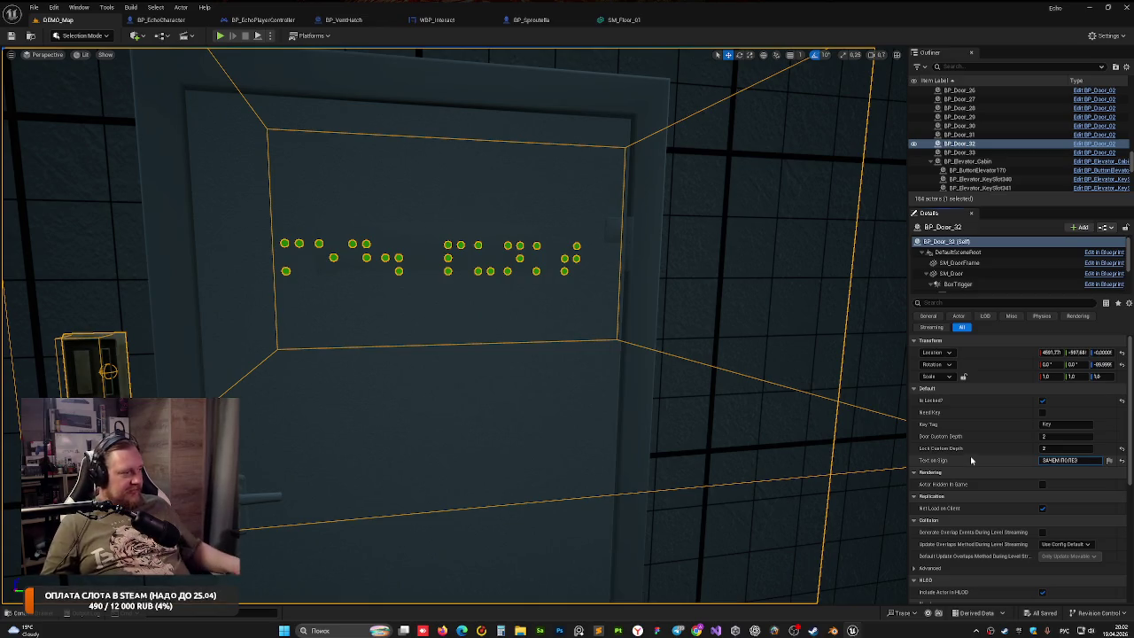
pyautogui.press('Return')
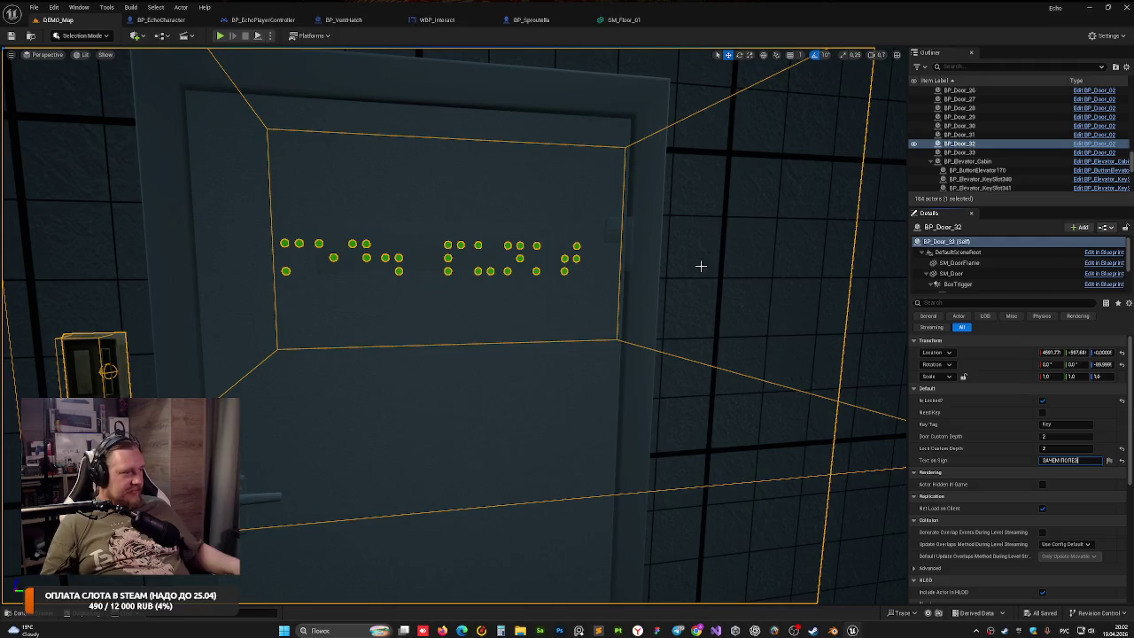
# Change BP_Door_33's sign text to 'ВЕРНИСЬ НАЗАД'
pyautogui.moveTo(699, 263); pyautogui.dragTo(719, 296)
pyautogui.click(866, 345)
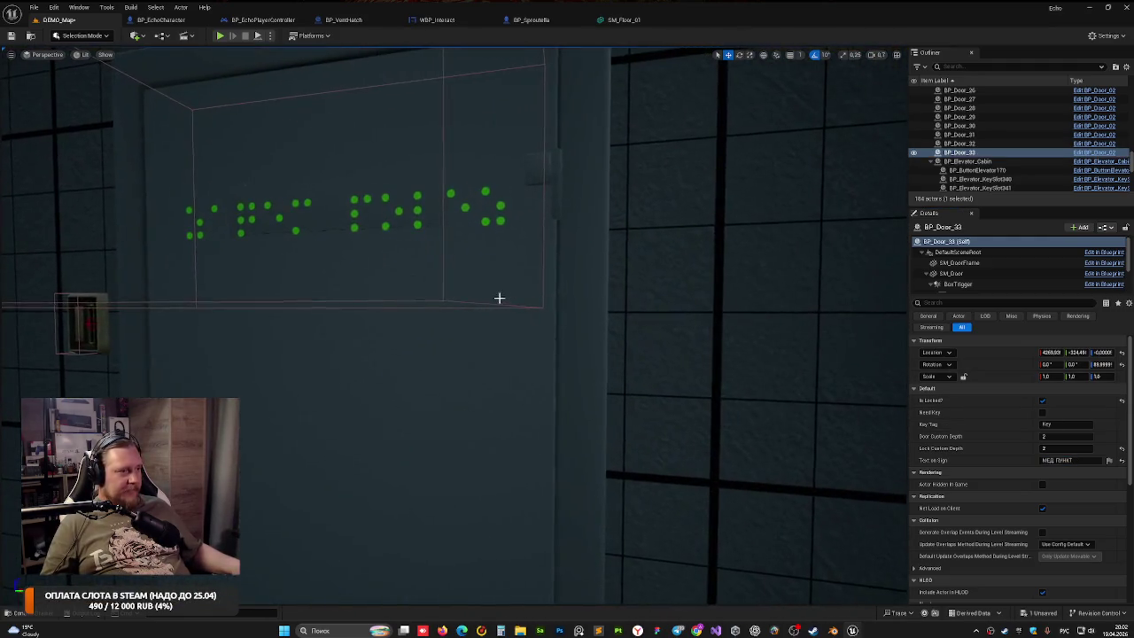
pyautogui.click(499, 296)
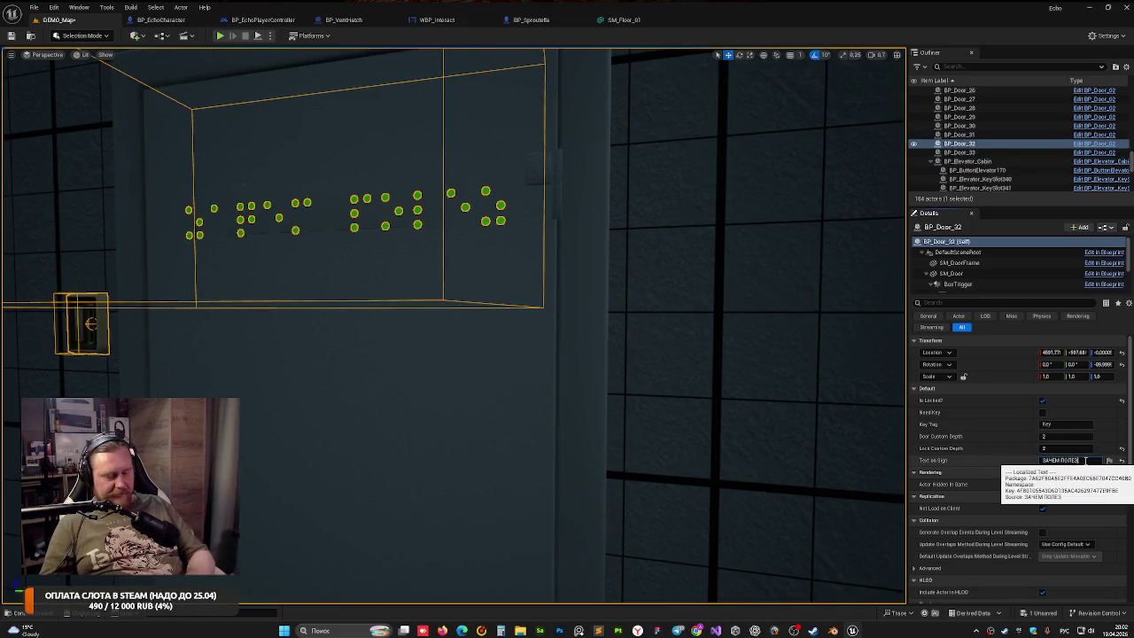
pyautogui.moveTo(572, 217)
pyautogui.mouseDown()
pyautogui.moveTo(531, 283)
pyautogui.moveTo(575, 217)
pyautogui.moveTo(754, 185)
pyautogui.moveTo(581, 188)
pyautogui.mouseUp()
pyautogui.click(581, 188)
pyautogui.write('ВЕРНИСЬ НАЗАД')
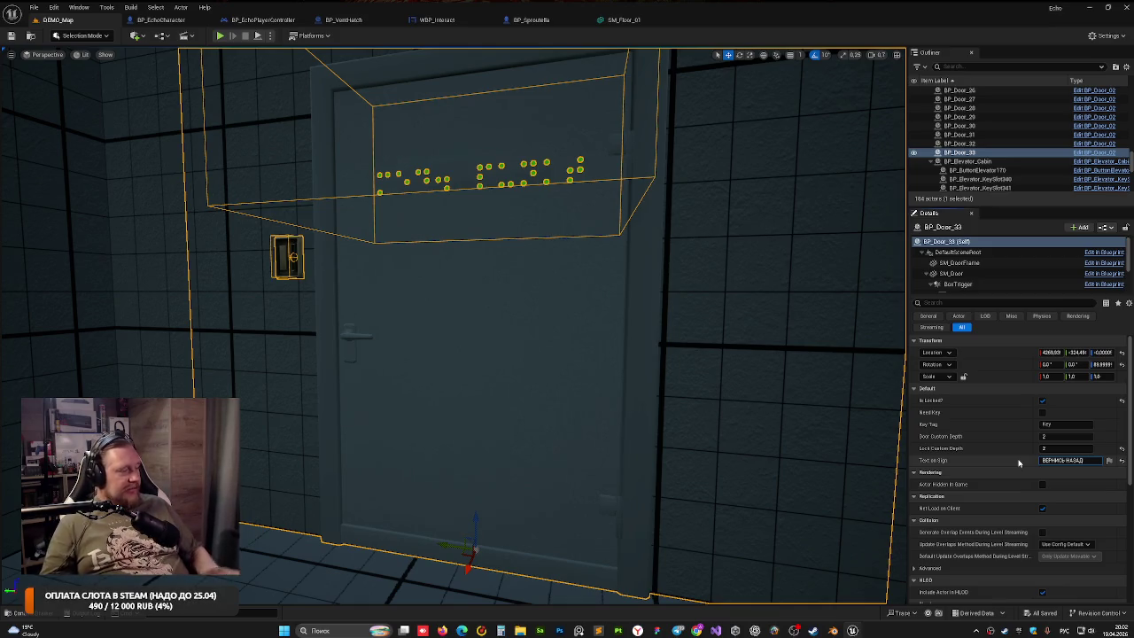
pyautogui.press('Return')
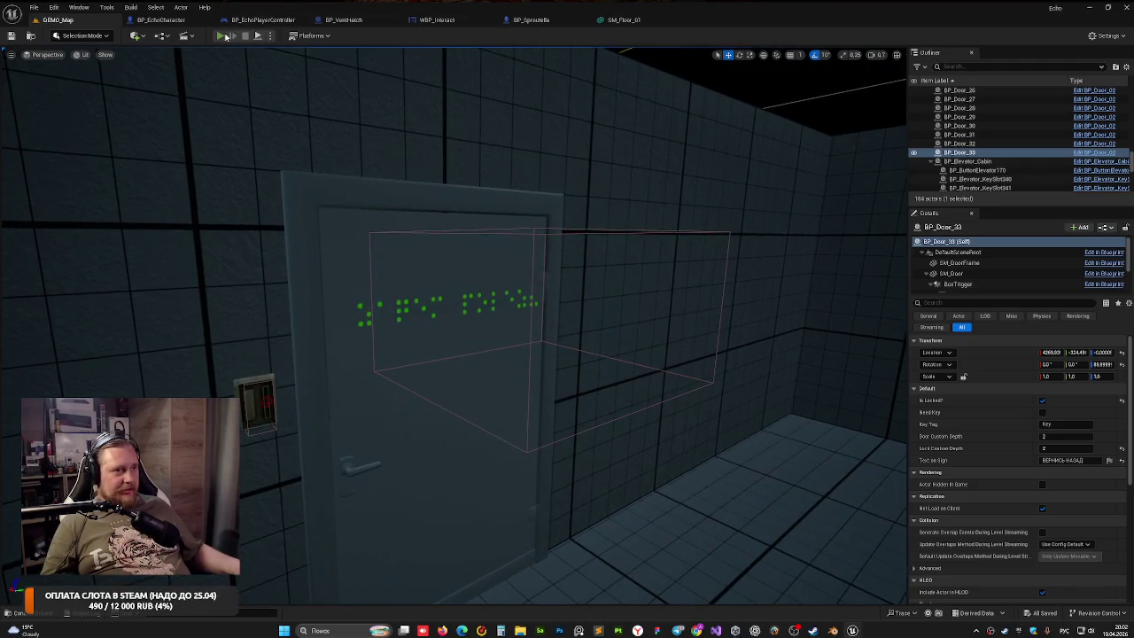
pyautogui.click(223, 35)
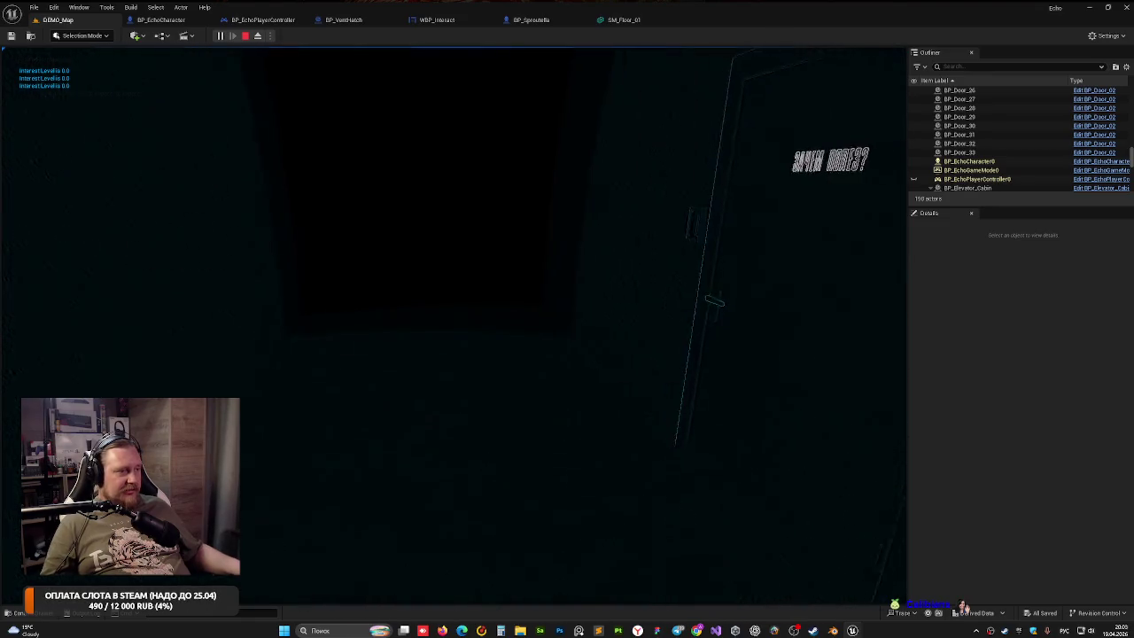
pyautogui.press('Escape')
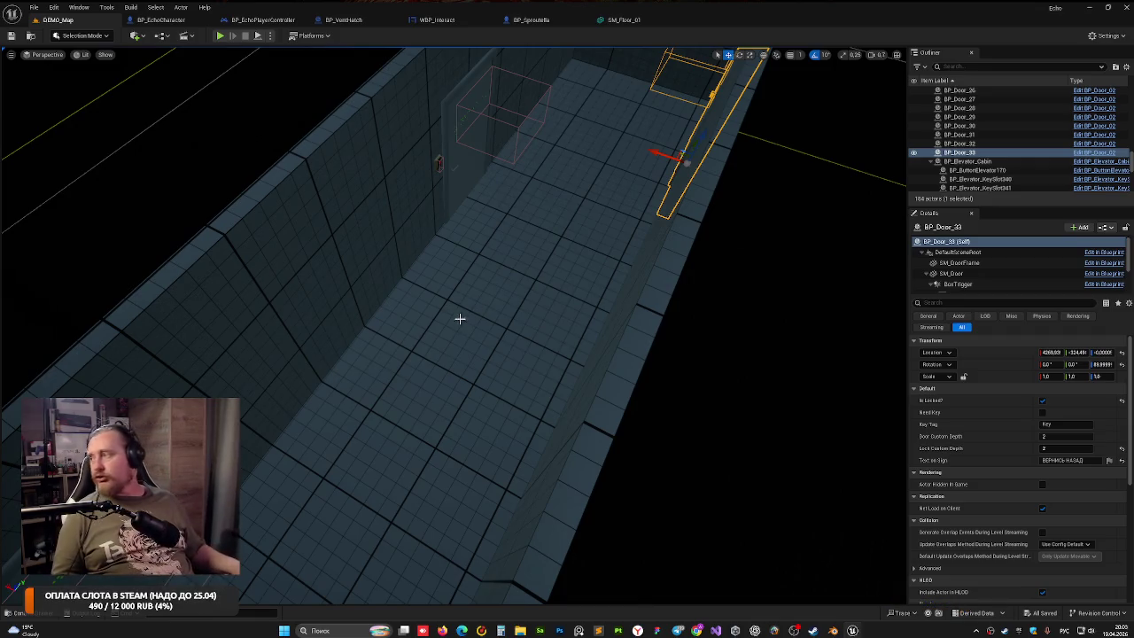
# Open the TestMap level from the Maps folder in the Content Drawer
pyautogui.moveTo(628, 313); pyautogui.dragTo(611, 355)
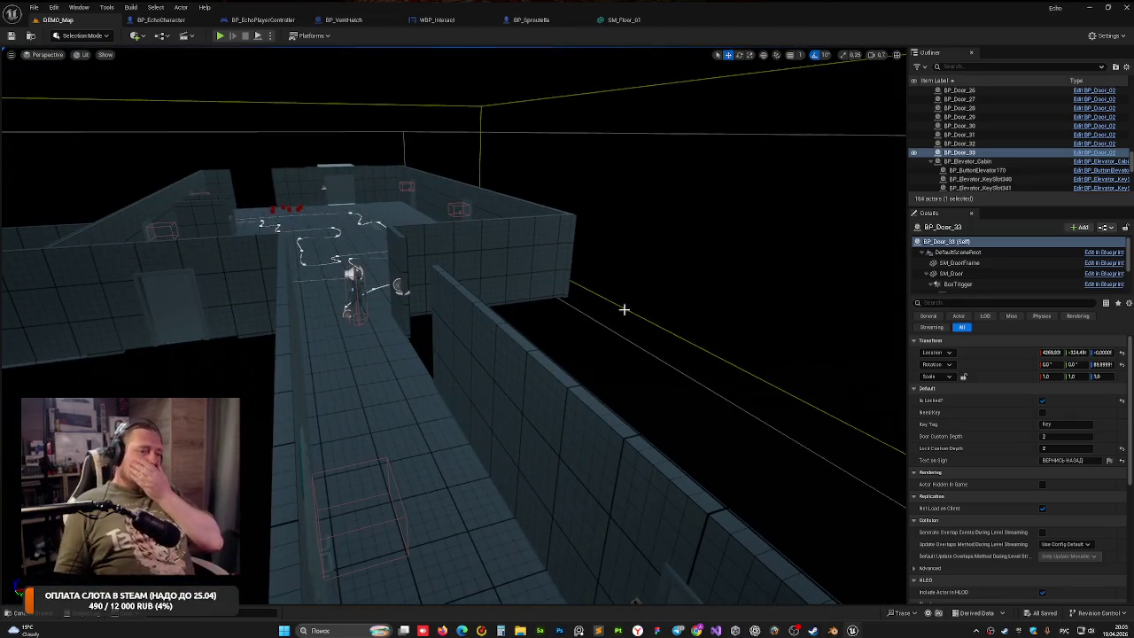
pyautogui.moveTo(611, 354)
pyautogui.mouseDown()
pyautogui.moveTo(619, 301)
pyautogui.moveTo(279, 209)
pyautogui.moveTo(615, 254)
pyautogui.moveTo(591, 305)
pyautogui.mouseUp()
pyautogui.click(56, 615)
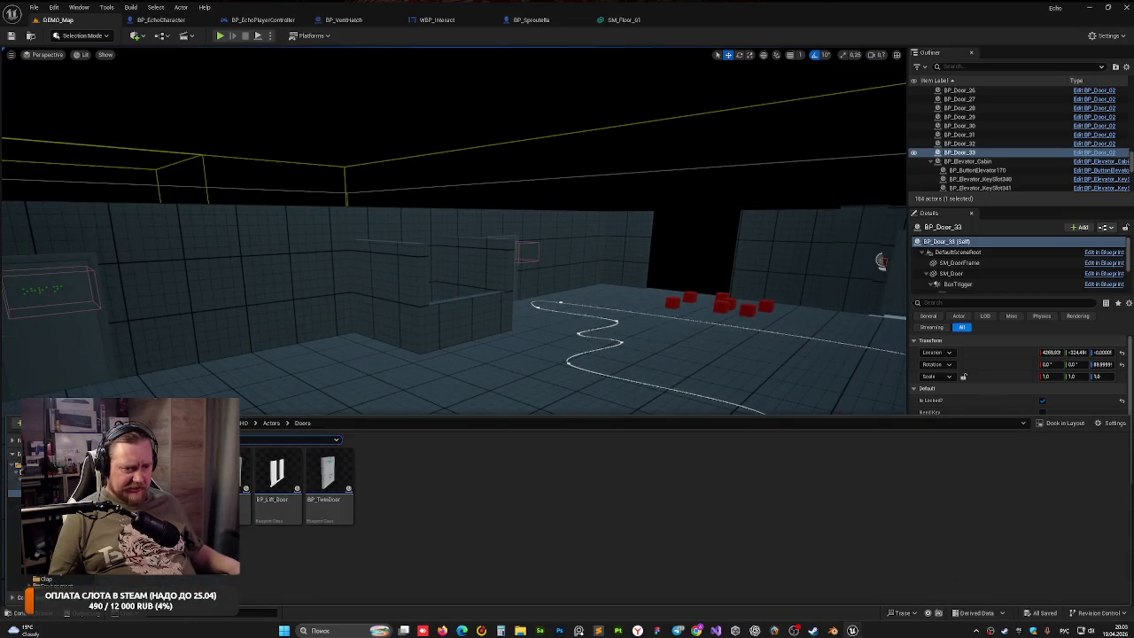
pyautogui.click(36, 557)
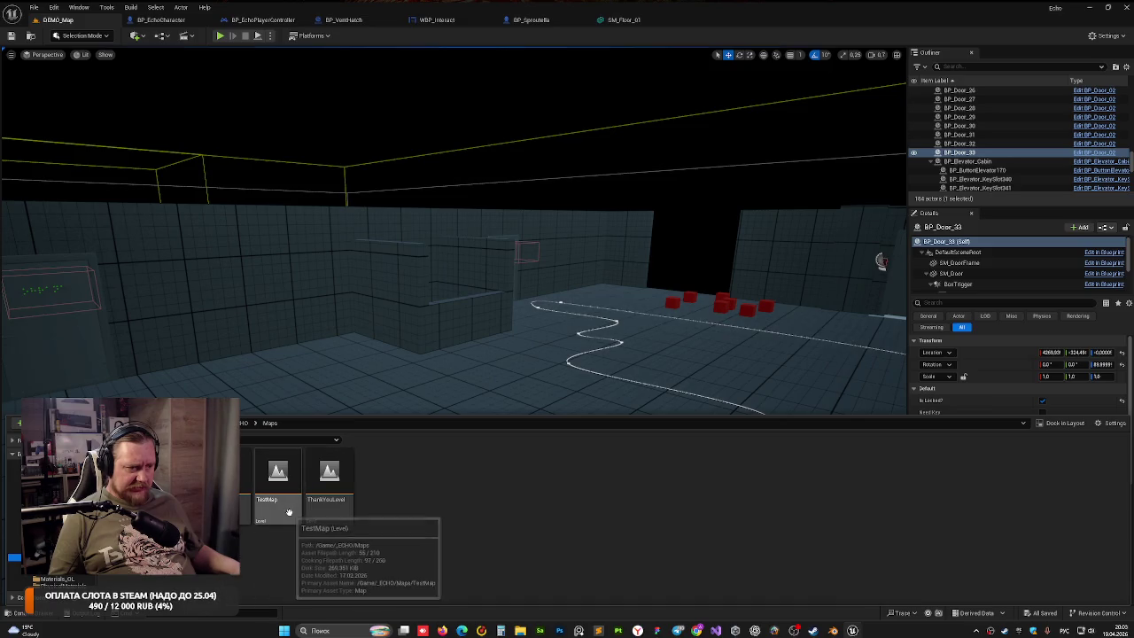
pyautogui.doubleClick(263, 507)
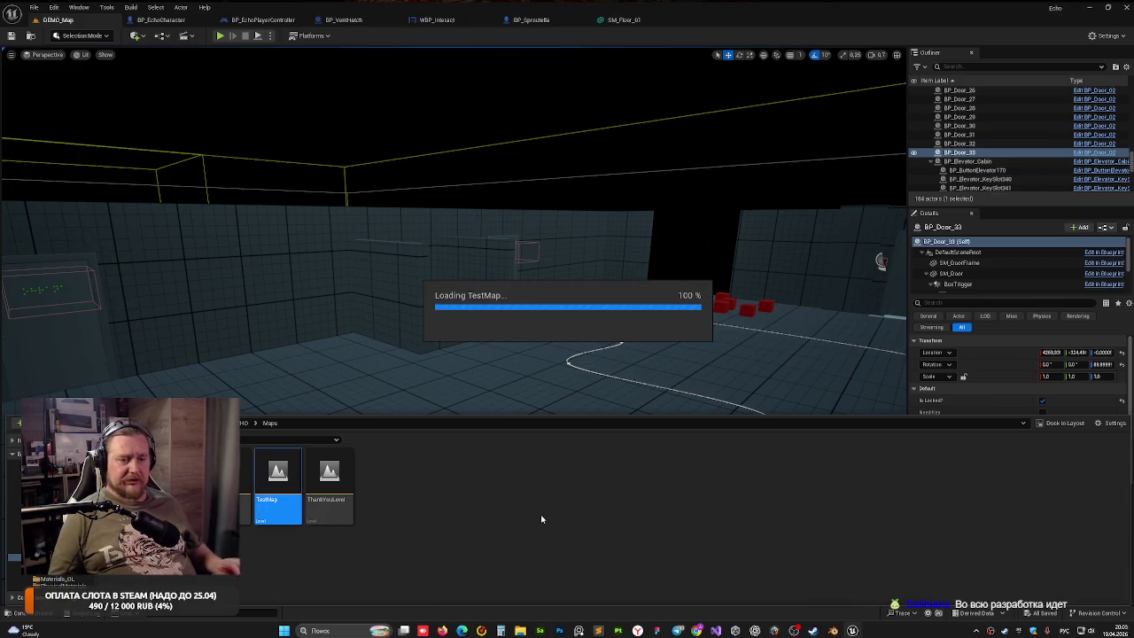
# Focus the view on BP_Sprout_NEW, save TestMap and start a play test
pyautogui.moveTo(411, 215); pyautogui.dragTo(411, 215)
pyautogui.click(477, 335)
pyautogui.press('f')
pyautogui.moveTo(352, 240); pyautogui.dragTo(352, 241)
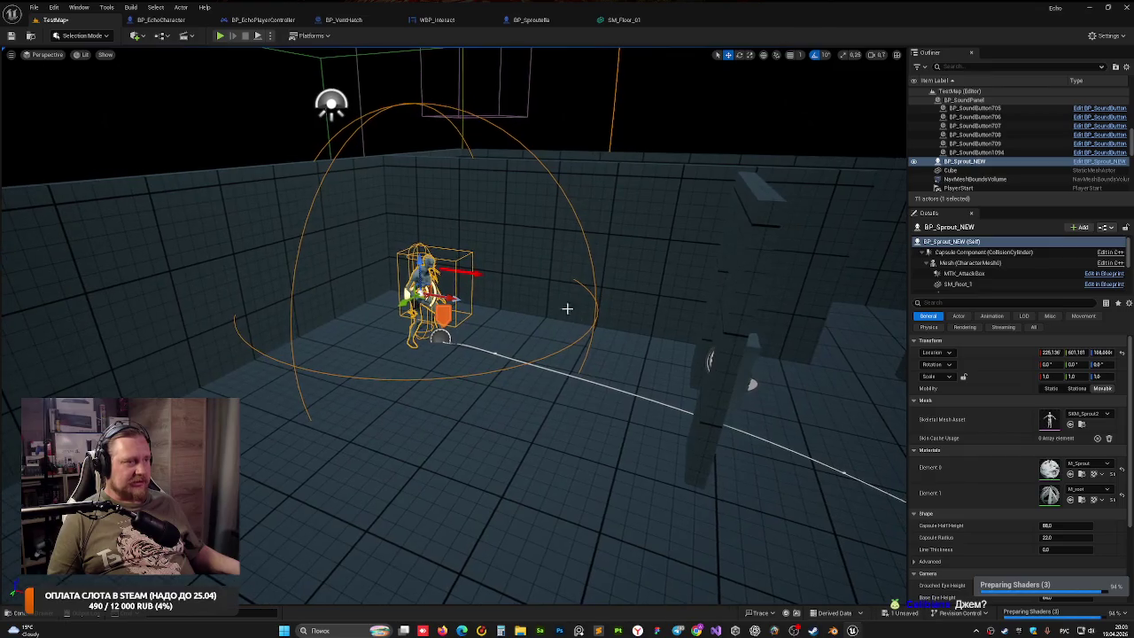
pyautogui.hotkey('ctrl', 's')
pyautogui.hotkey('alt', 'p')
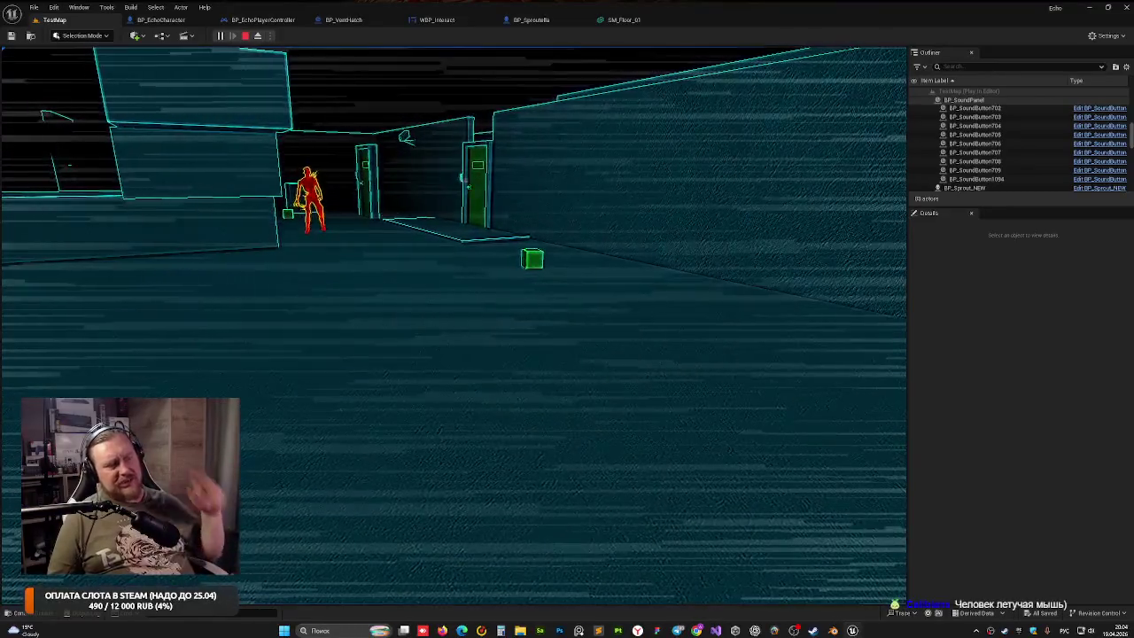
# Stop the TestMap play session with Escape to return to the editor
pyautogui.press('Escape')
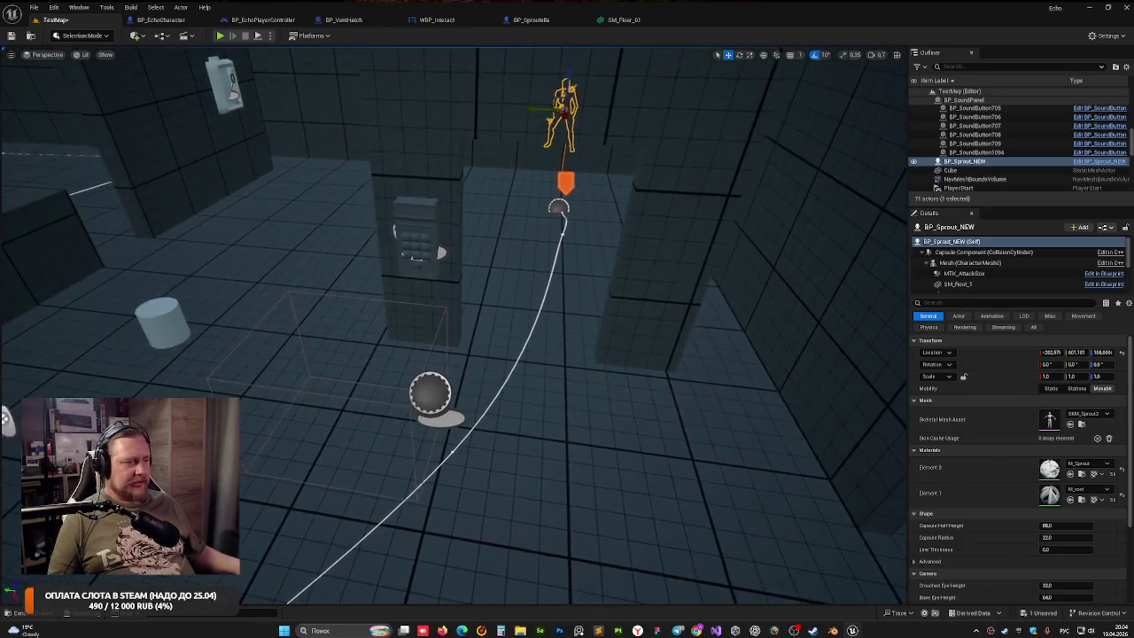
pyautogui.click(425, 431)
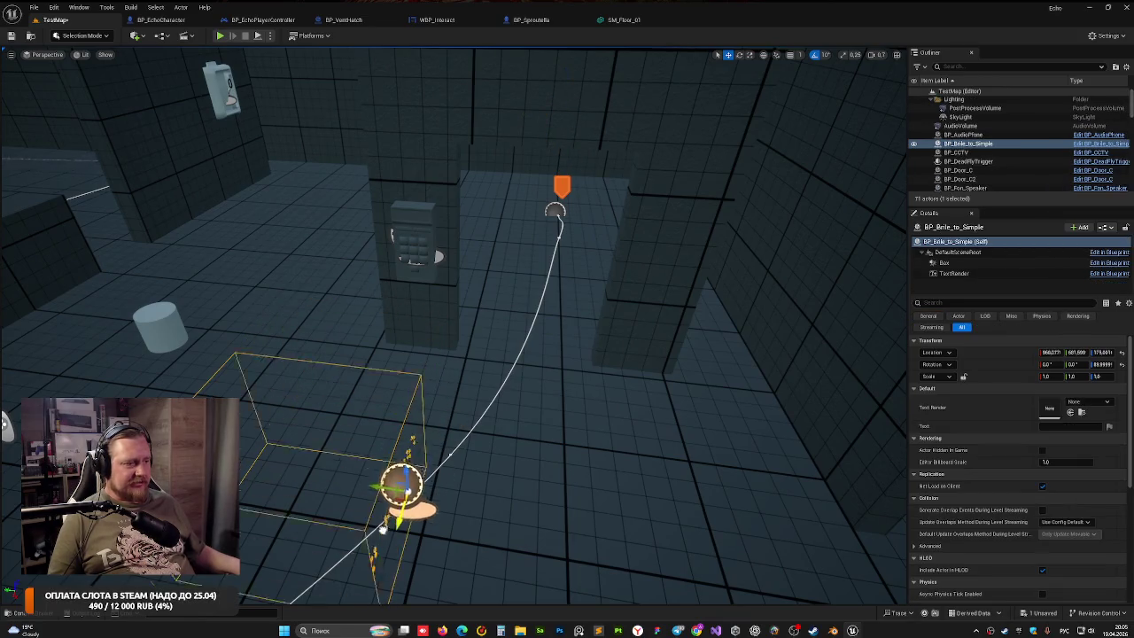
pyautogui.press('w')
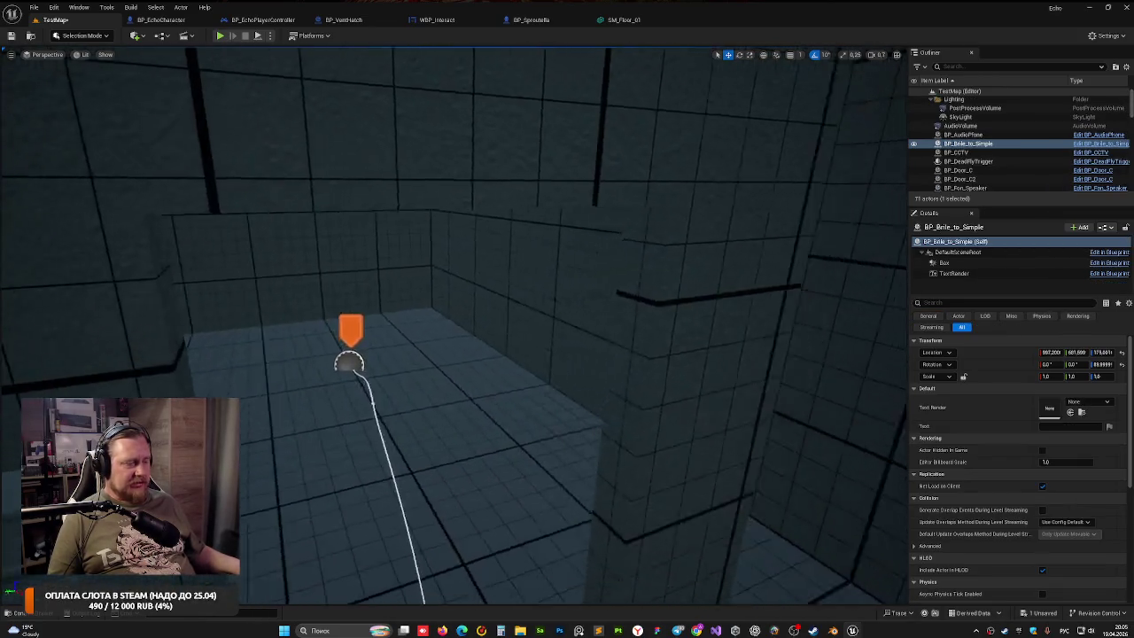
pyautogui.moveTo(477, 341)
pyautogui.mouseDown()
pyautogui.moveTo(443, 336)
pyautogui.moveTo(477, 341)
pyautogui.mouseUp()
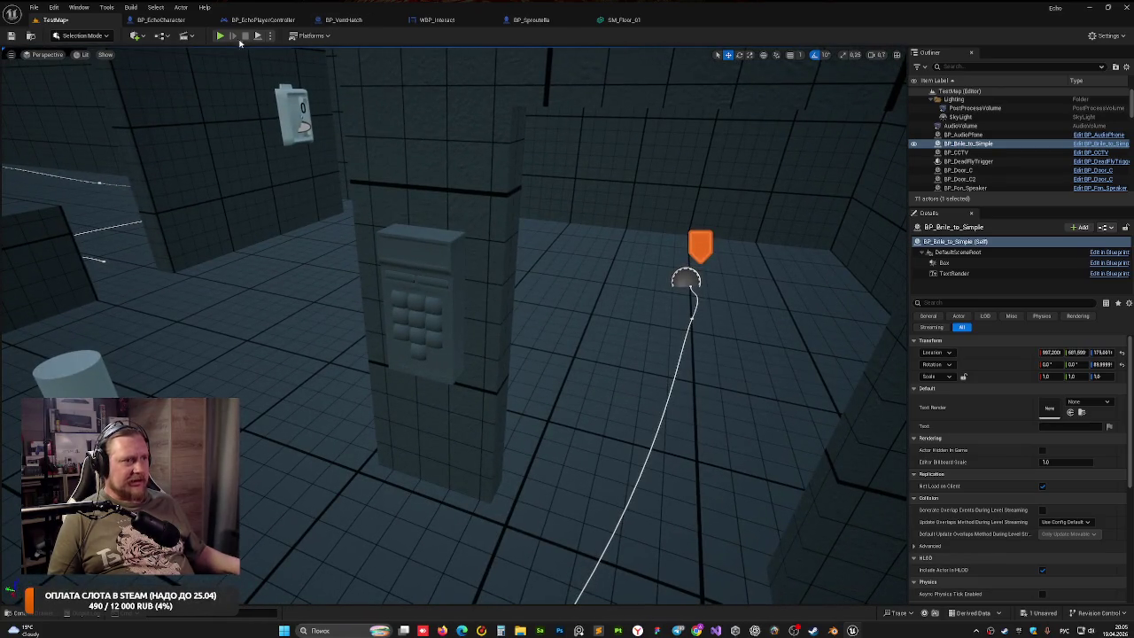
pyautogui.click(219, 37)
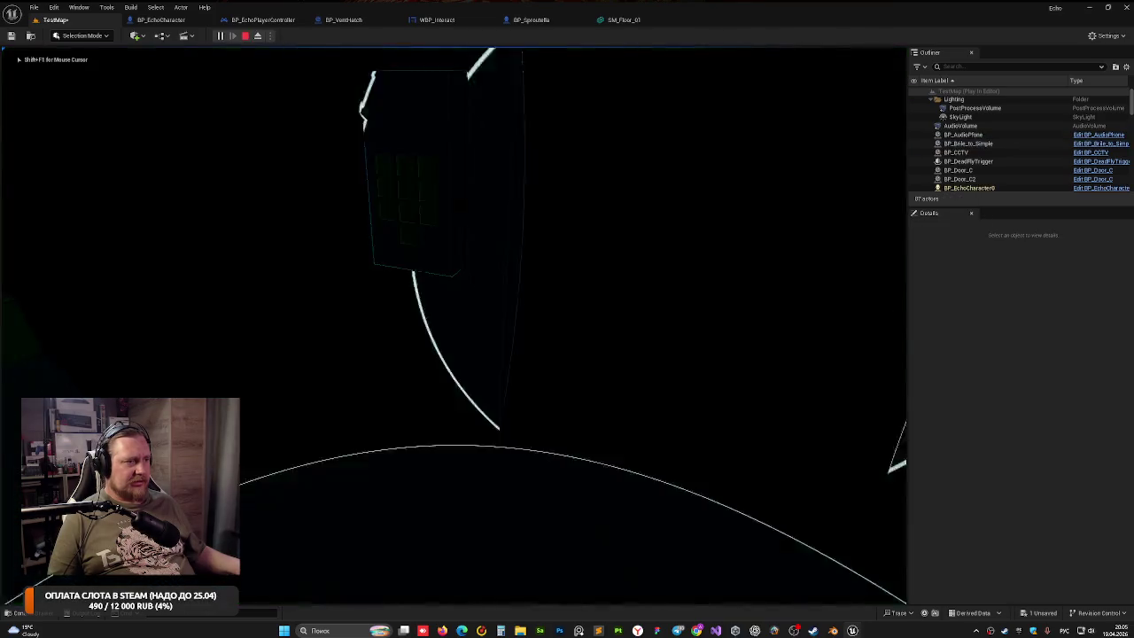
pyautogui.press('w')
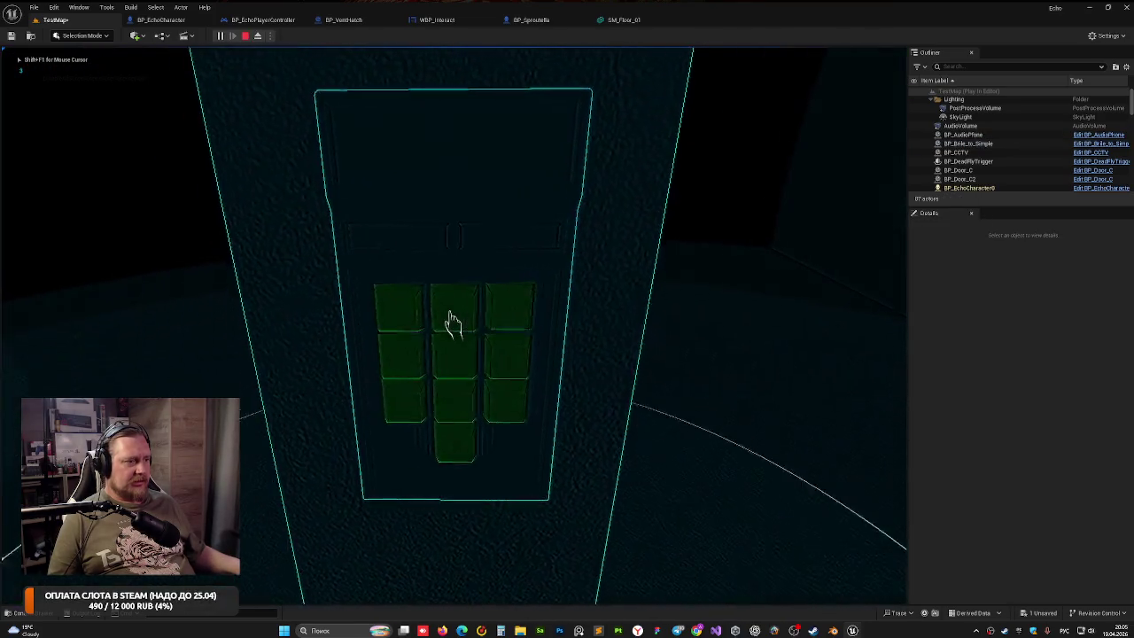
pyautogui.press('s')
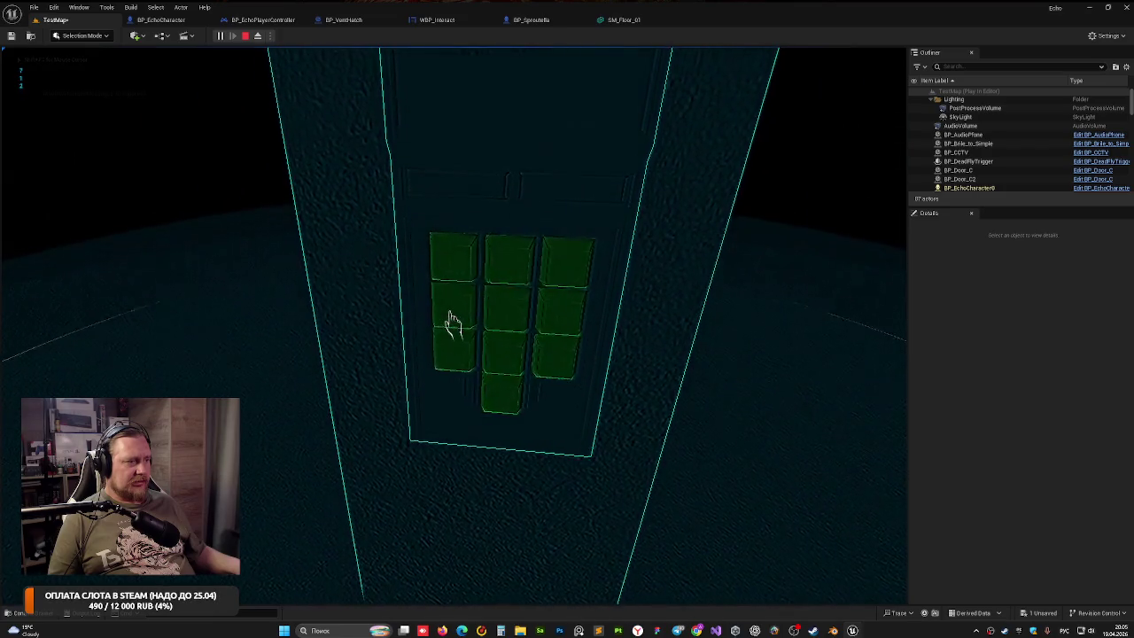
pyautogui.press('d')
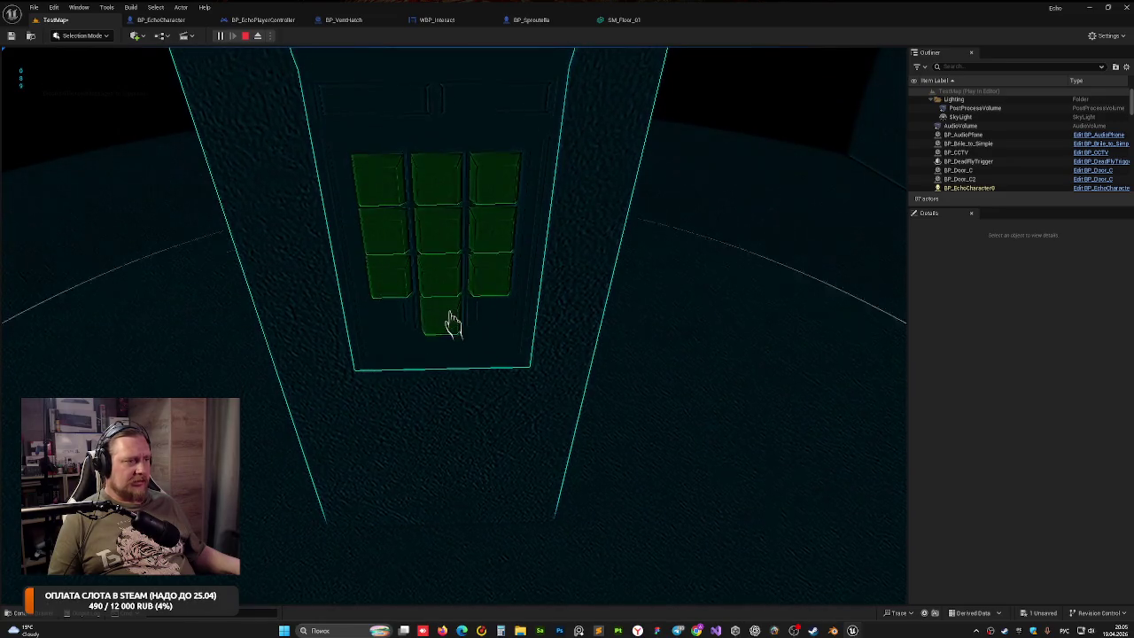
pyautogui.press('w')
pyautogui.press('w')
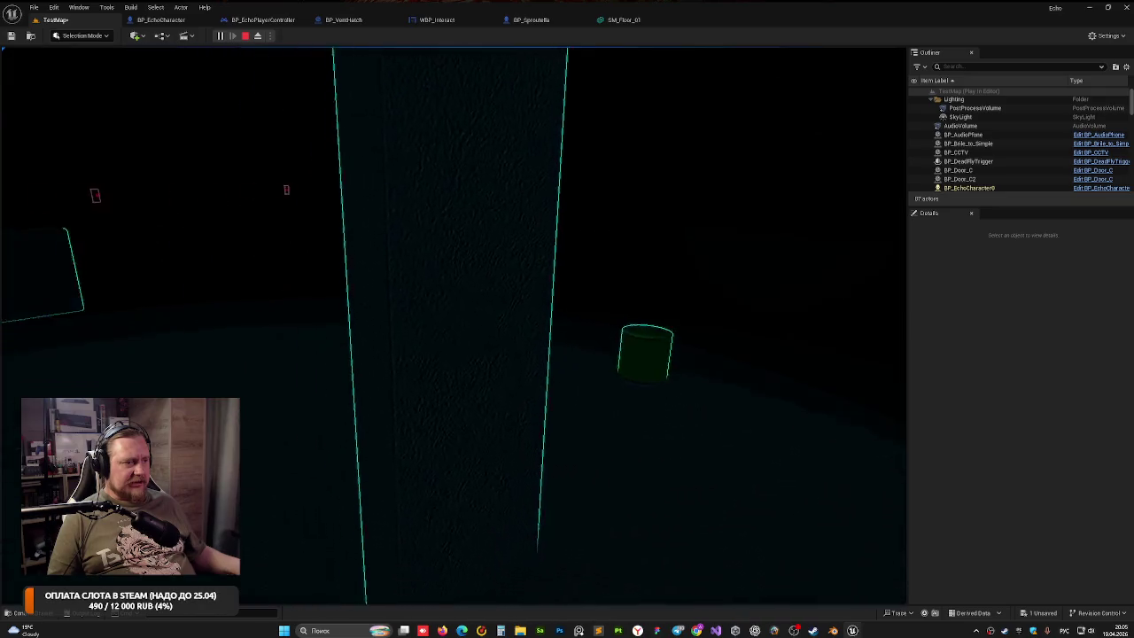
pyautogui.press('Escape')
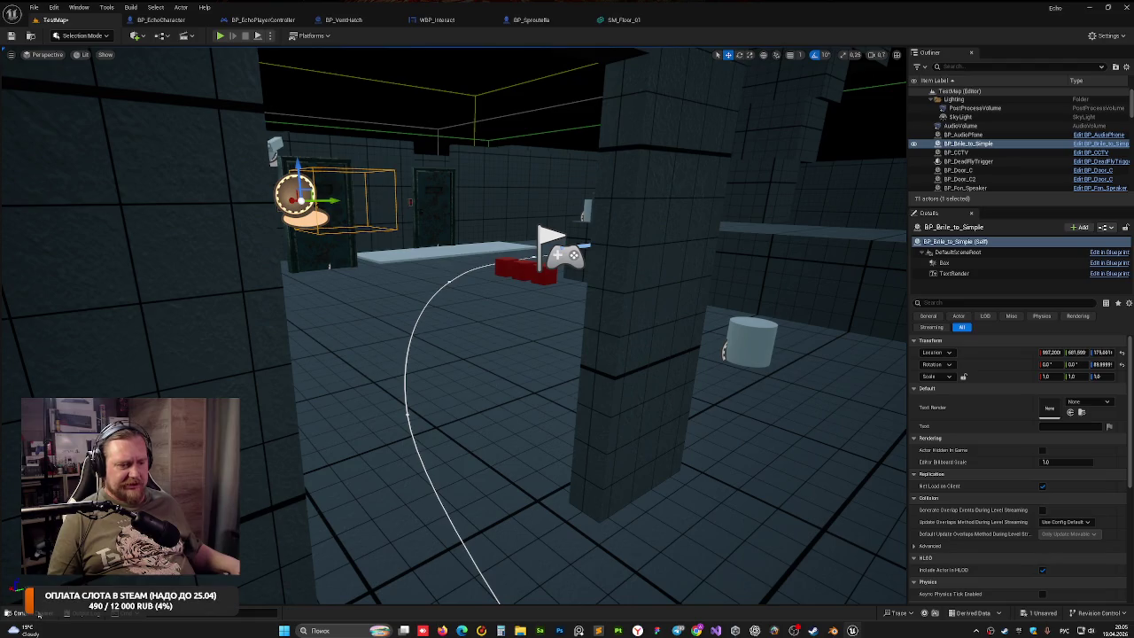
# Save TestMap with Save Selected and load DEMO_Map from the Maps folder
pyautogui.hotkey('ctrl', 'space')
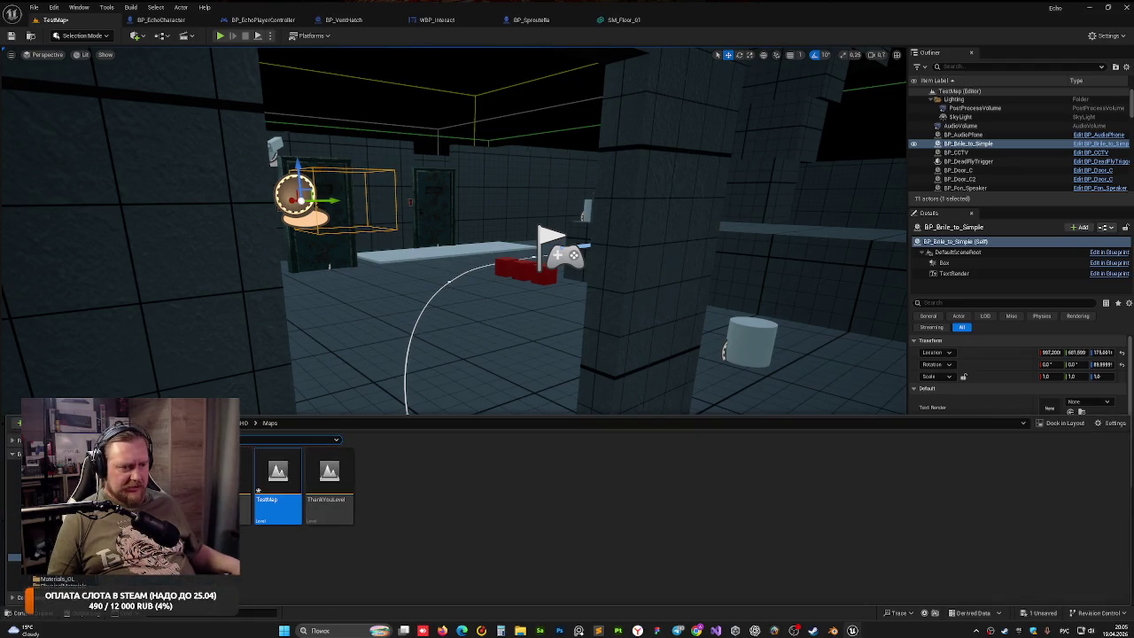
pyautogui.hotkey('ctrl', 'shift', 's')
pyautogui.click(593, 416)
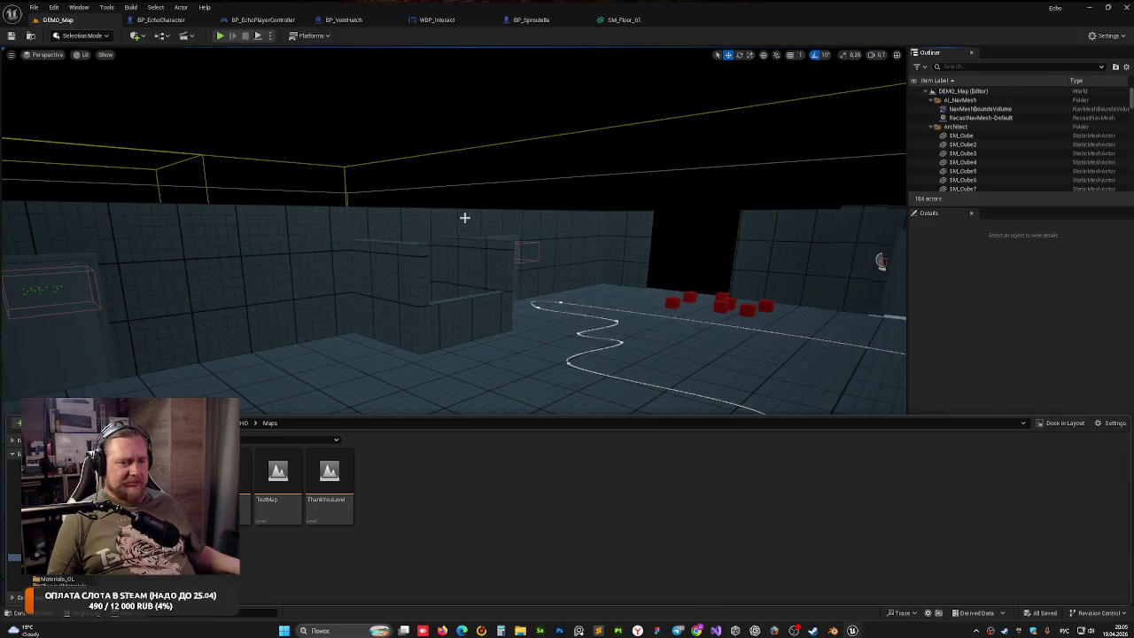
pyautogui.moveTo(464, 217)
pyautogui.mouseDown()
pyautogui.moveTo(438, 173)
pyautogui.moveTo(417, 164)
pyautogui.moveTo(461, 177)
pyautogui.moveTo(443, 169)
pyautogui.moveTo(452, 160)
pyautogui.moveTo(474, 173)
pyautogui.moveTo(461, 169)
pyautogui.moveTo(469, 164)
pyautogui.moveTo(464, 215)
pyautogui.moveTo(446, 195)
pyautogui.mouseUp()
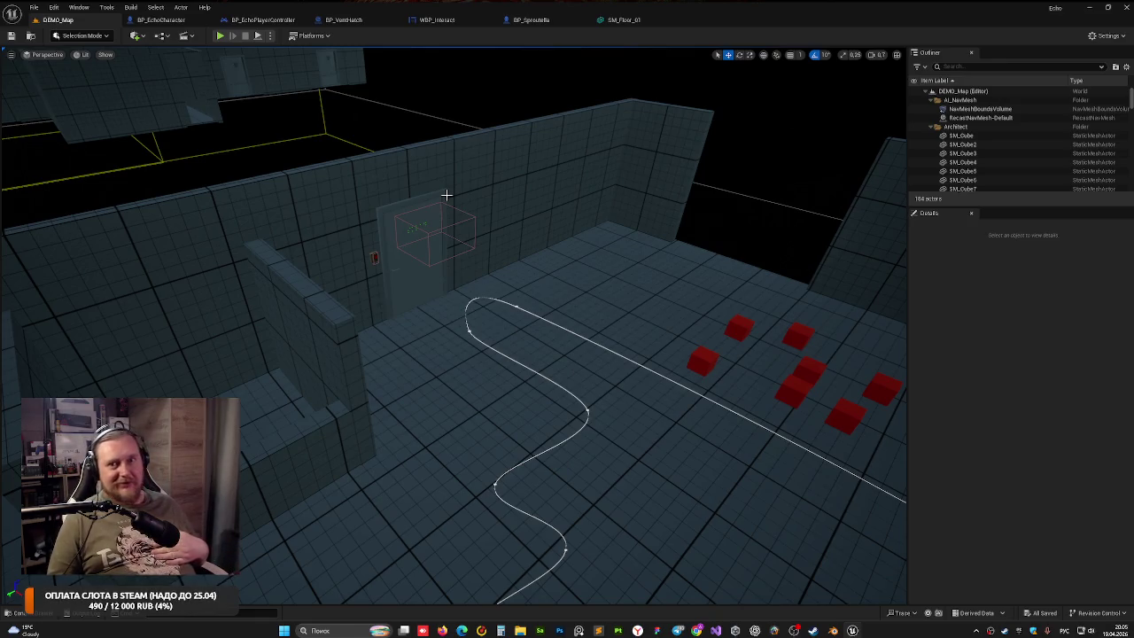
# Duplicate BP_Door_28 as BP_Door_34, rotate it 90° and slide it toward the other wall
pyautogui.moveTo(304, 191)
pyautogui.mouseDown()
pyautogui.moveTo(254, 178)
pyautogui.moveTo(200, 204)
pyautogui.moveTo(266, 205)
pyautogui.mouseUp()
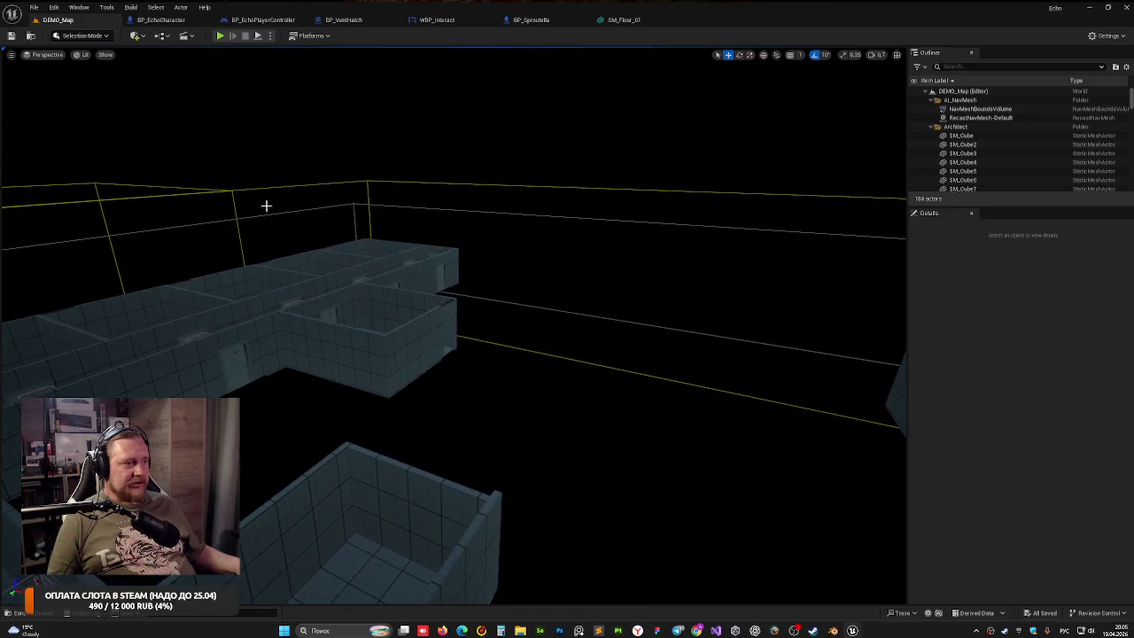
pyautogui.click(434, 252)
pyautogui.moveTo(521, 293)
pyautogui.mouseDown()
pyautogui.moveTo(535, 322)
pyautogui.moveTo(491, 246)
pyautogui.mouseUp()
pyautogui.click(477, 239)
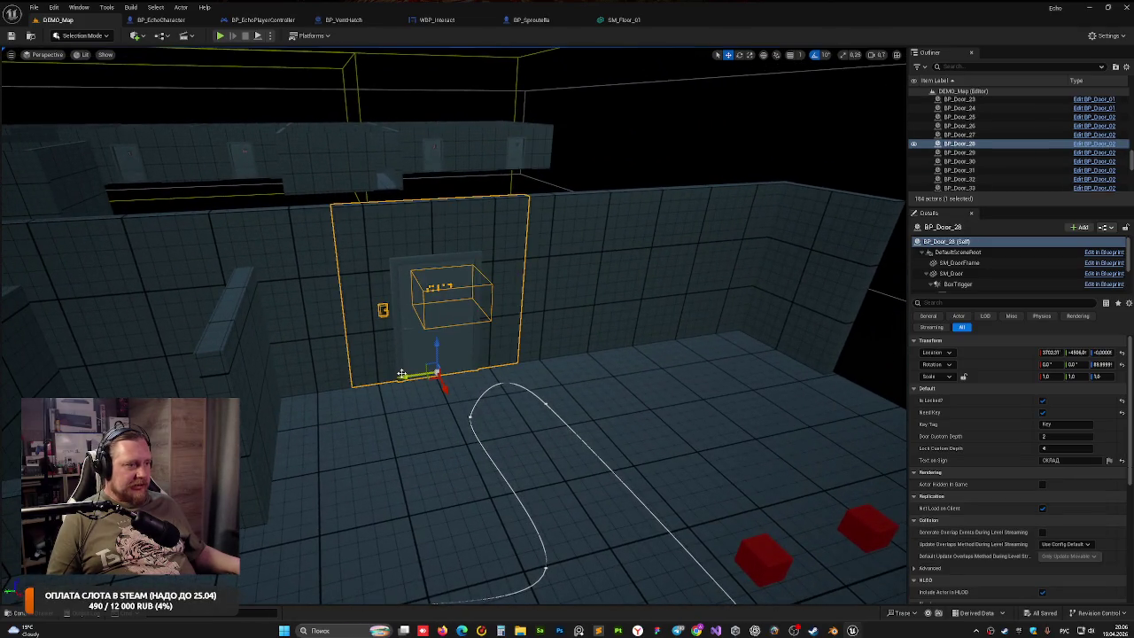
pyautogui.moveTo(404, 377)
pyautogui.mouseDown()
pyautogui.moveTo(605, 349)
pyautogui.moveTo(607, 363)
pyautogui.moveTo(580, 356)
pyautogui.mouseUp()
pyautogui.press('e')
pyautogui.press('w')
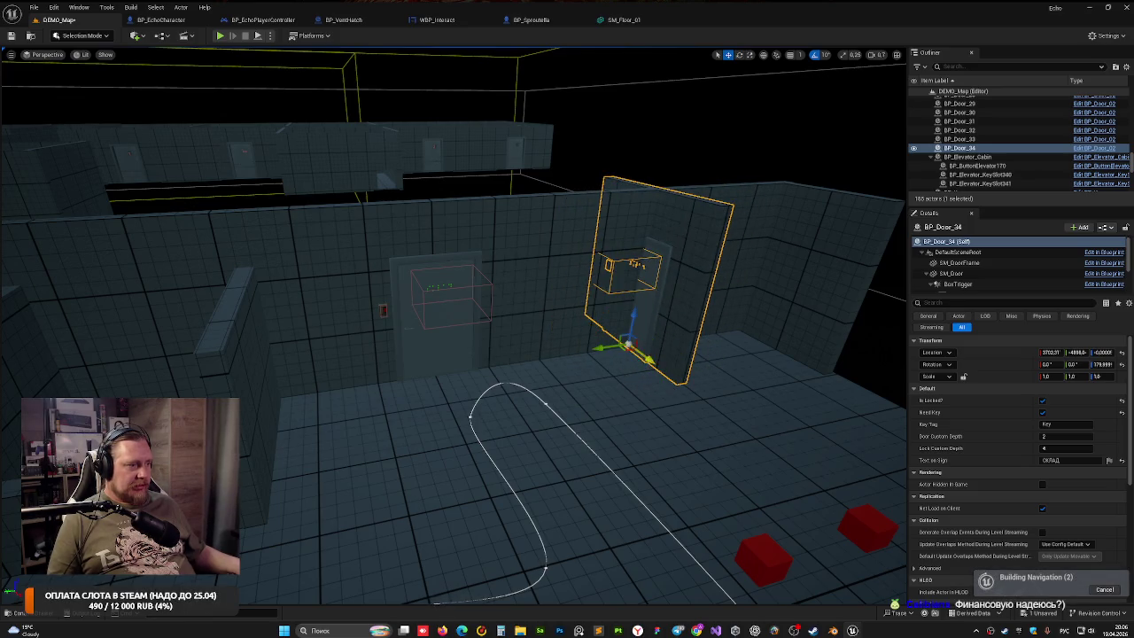
pyautogui.moveTo(649, 358); pyautogui.dragTo(762, 435)
pyautogui.moveTo(685, 420); pyautogui.dragTo(732, 410)
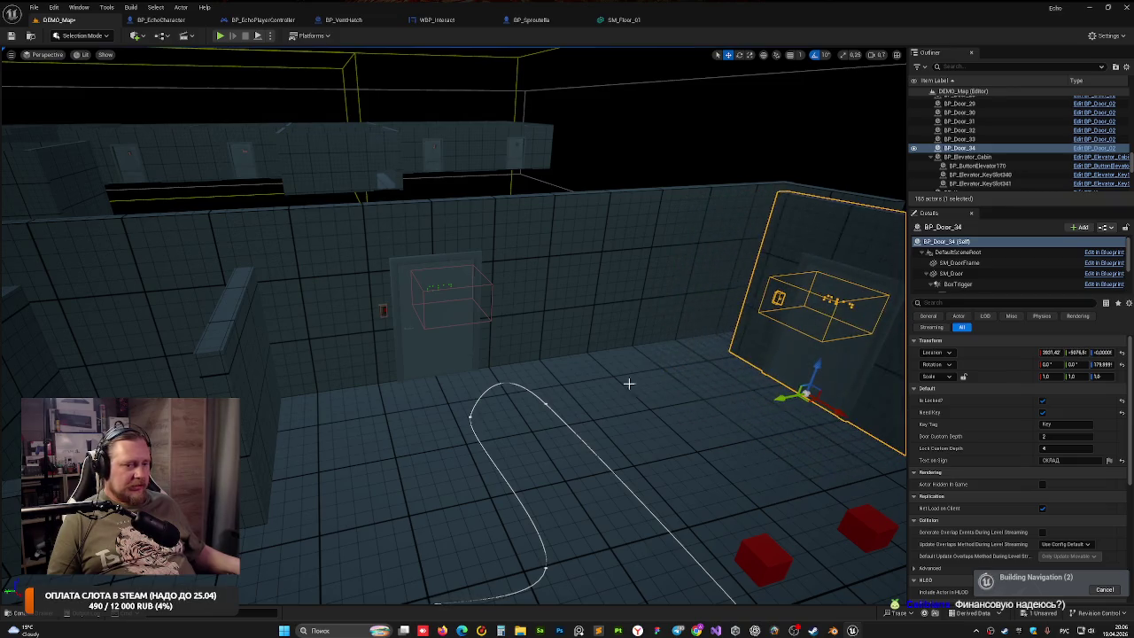
pyautogui.press('f')
# Fine-tune BP_Door_34's X and Y position until it sits flush in the corridor wall
pyautogui.moveTo(601, 368); pyautogui.dragTo(601, 368)
pyautogui.moveTo(501, 335); pyautogui.dragTo(422, 327)
pyautogui.moveTo(308, 392)
pyautogui.mouseDown()
pyautogui.moveTo(602, 377)
pyautogui.moveTo(512, 375)
pyautogui.moveTo(574, 306)
pyautogui.mouseUp()
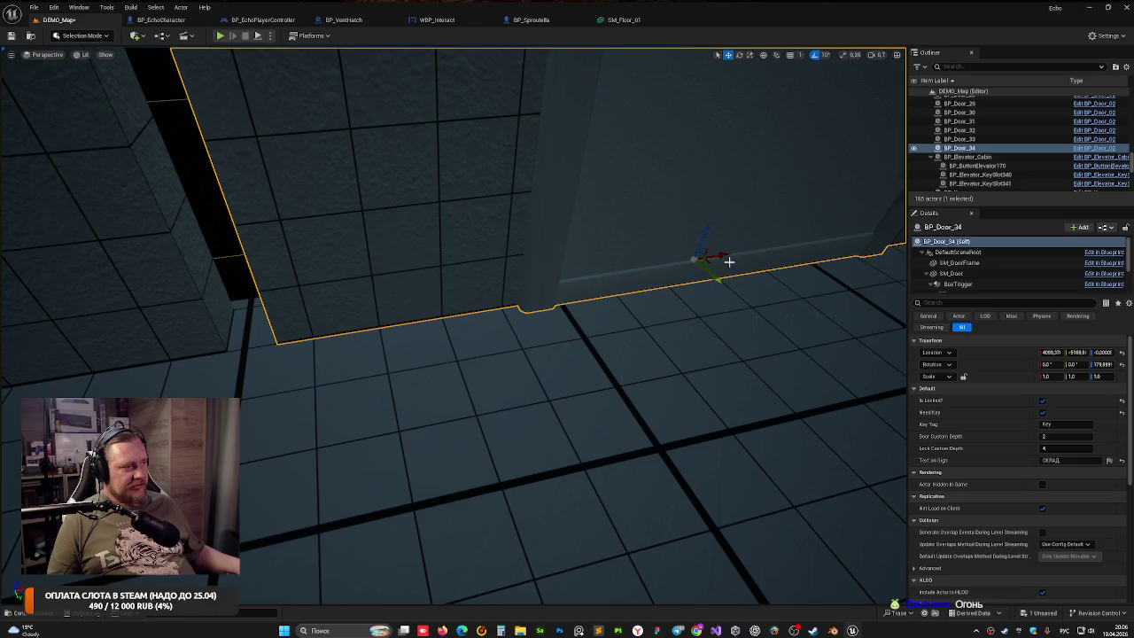
pyautogui.moveTo(721, 255); pyautogui.dragTo(691, 256)
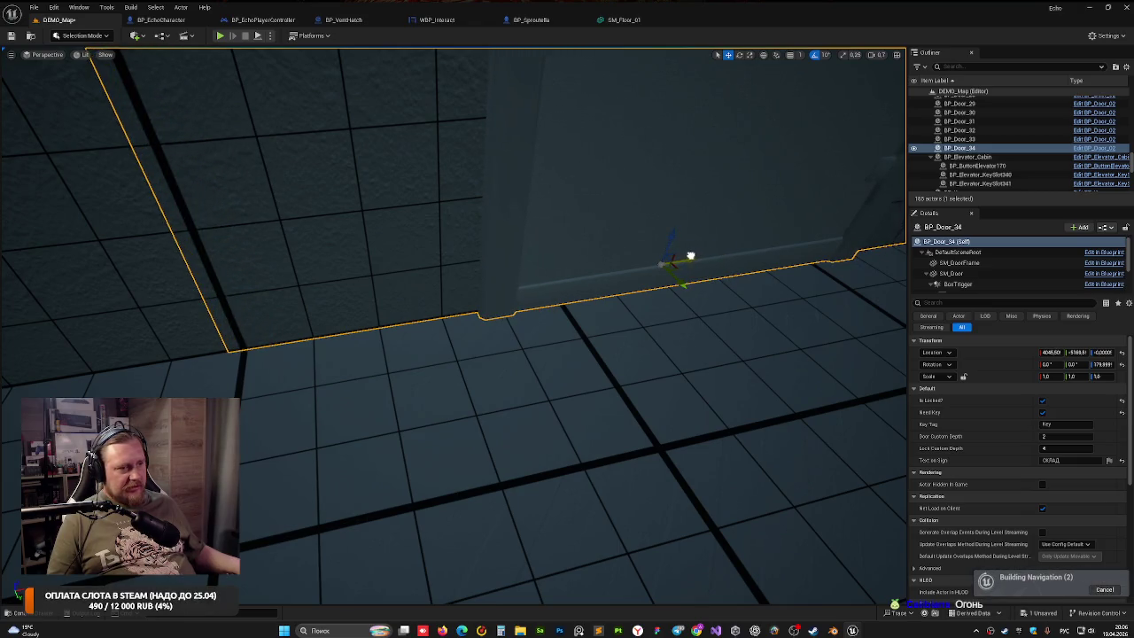
pyautogui.moveTo(436, 311); pyautogui.dragTo(535, 385)
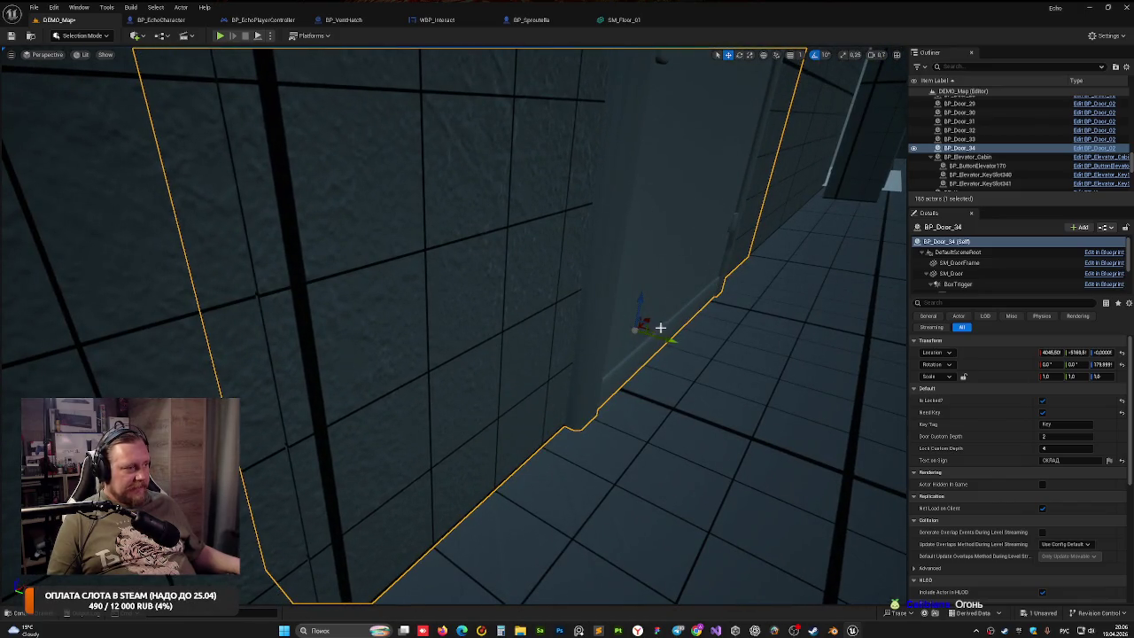
pyautogui.moveTo(650, 318); pyautogui.dragTo(651, 318)
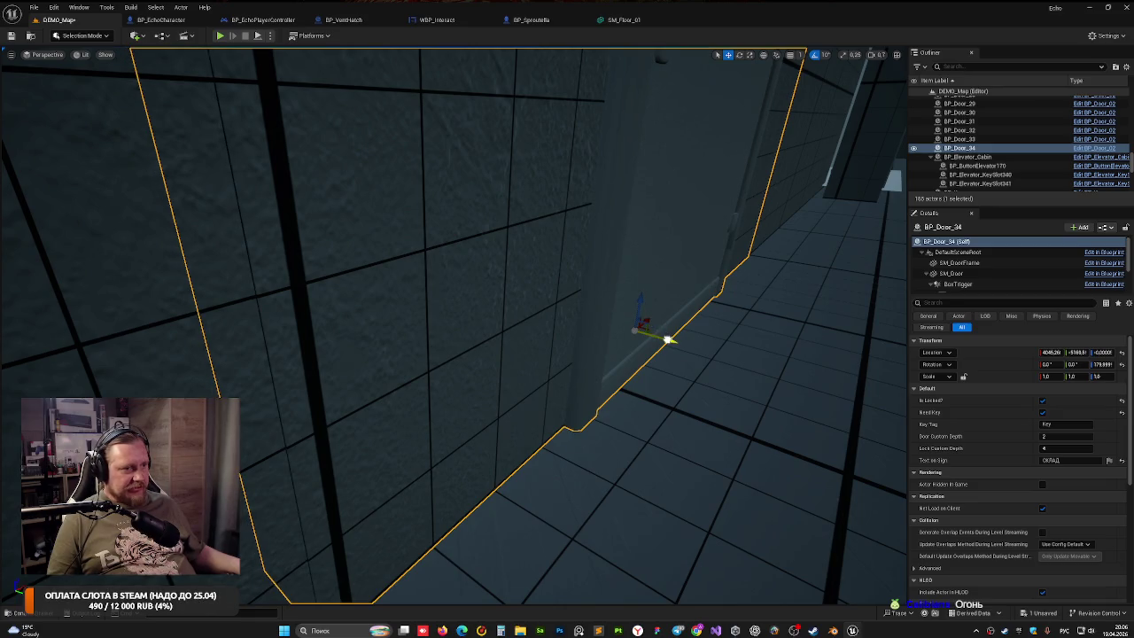
pyautogui.moveTo(667, 338); pyautogui.dragTo(668, 339)
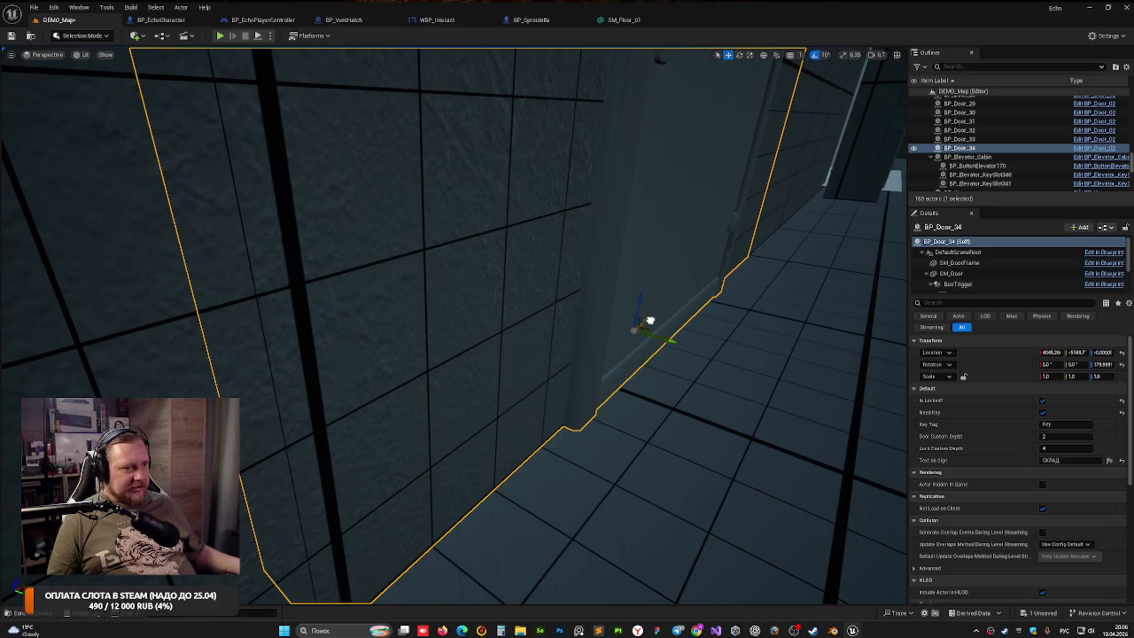
pyautogui.moveTo(661, 337)
pyautogui.mouseDown()
pyautogui.moveTo(603, 346)
pyautogui.moveTo(637, 328)
pyautogui.mouseUp()
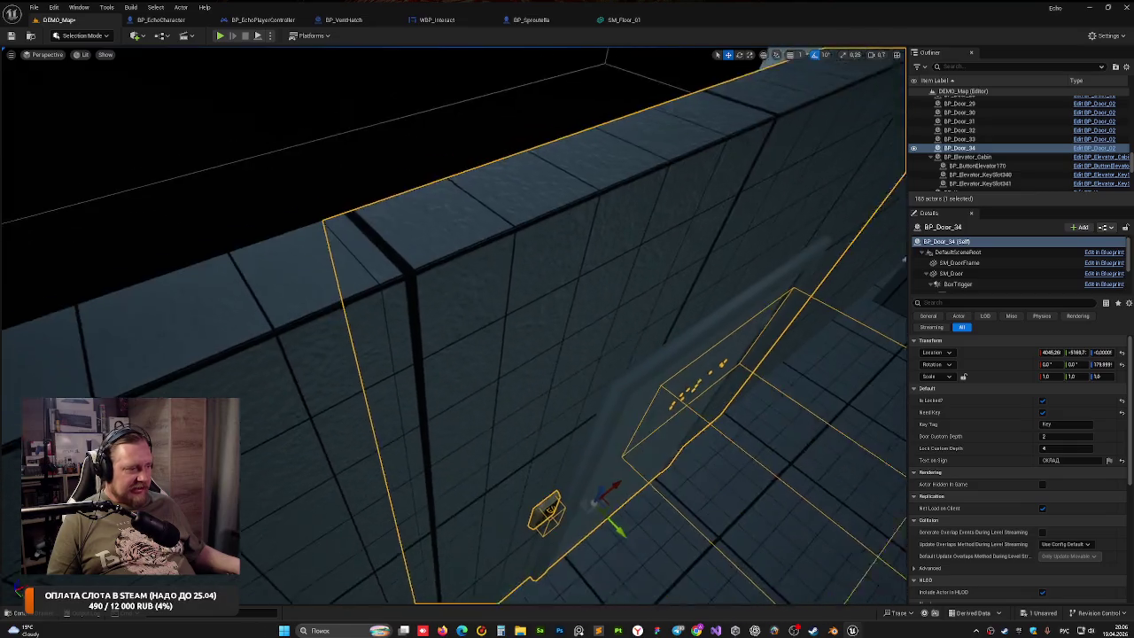
pyautogui.moveTo(633, 372); pyautogui.dragTo(673, 372)
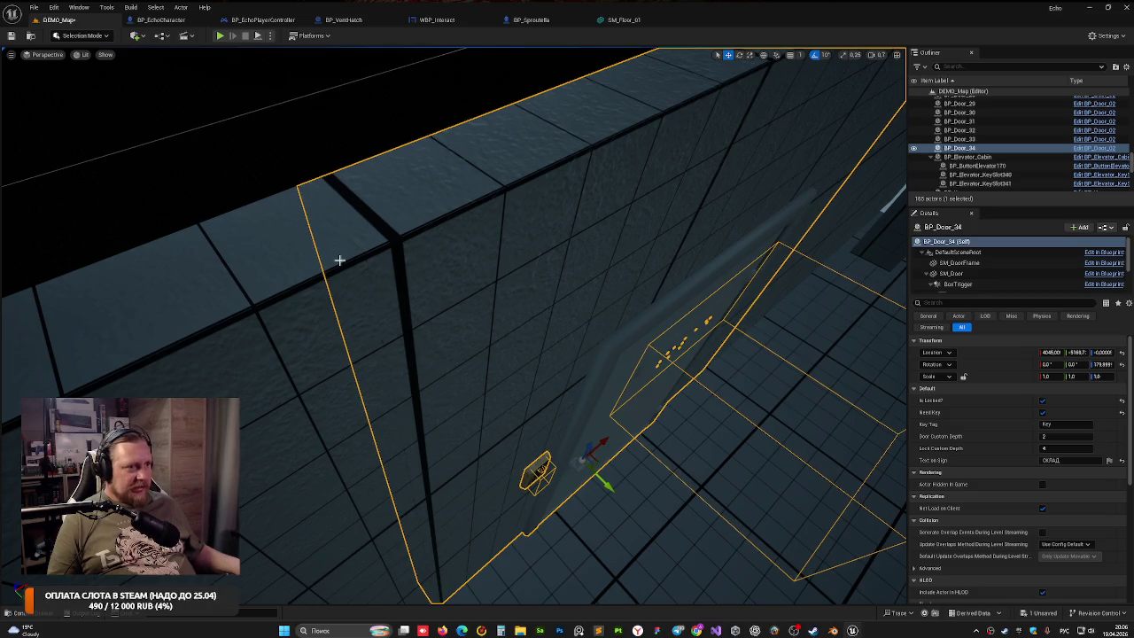
pyautogui.press('Escape')
pyautogui.moveTo(246, 182); pyautogui.dragTo(266, 191)
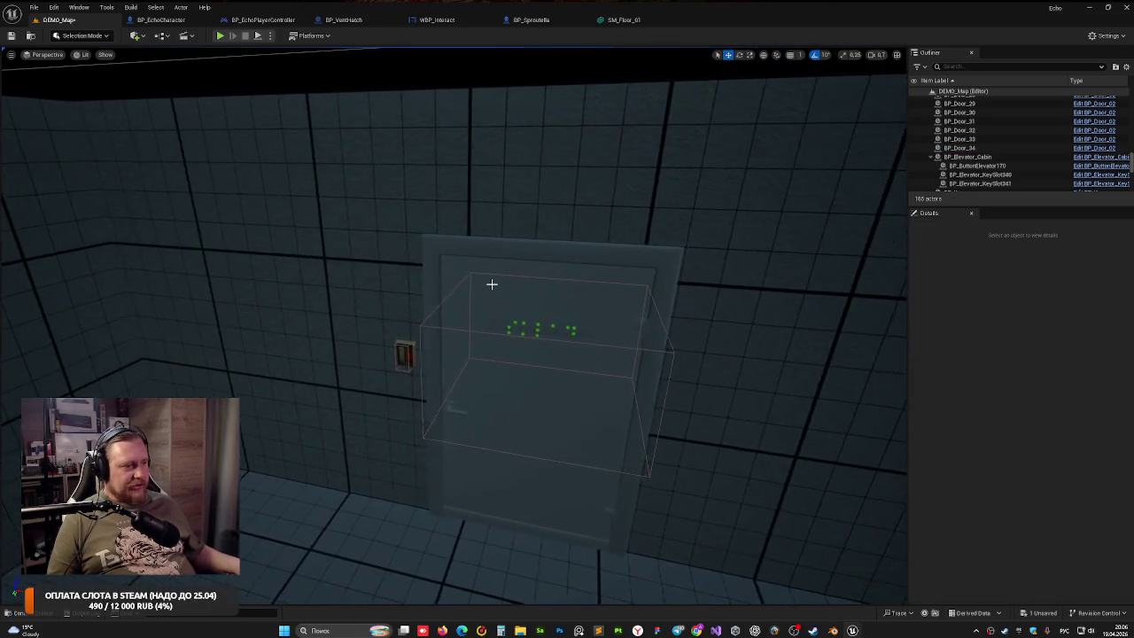
# Select BP_Door_34, check its SM_Lock component, then reselect the door actor
pyautogui.click(458, 400)
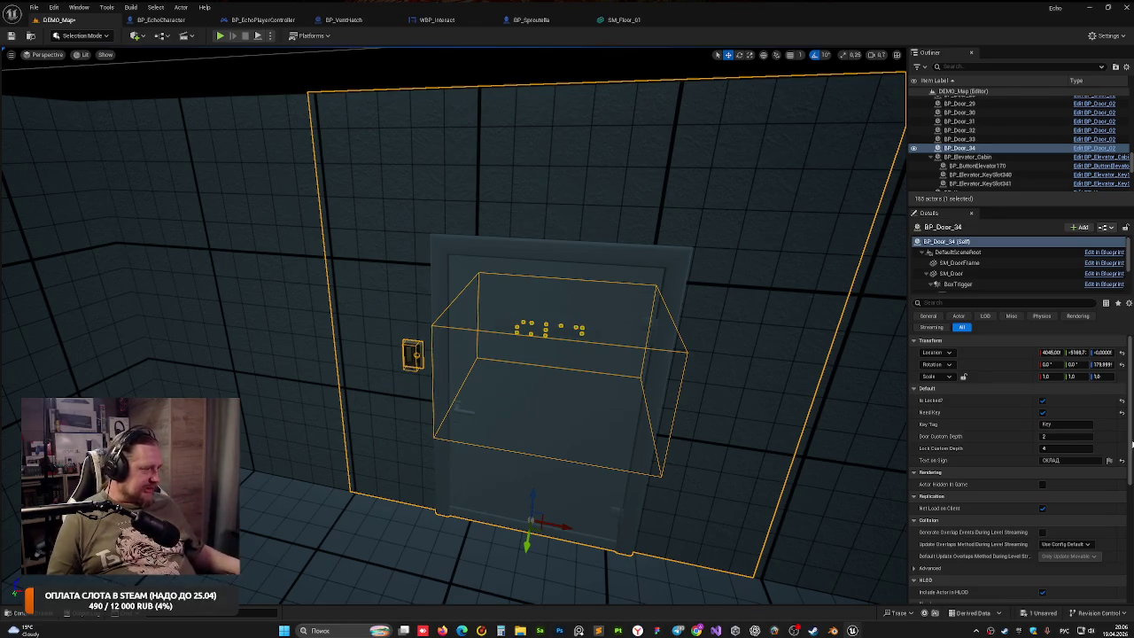
pyautogui.scroll(-3, 980, 267)
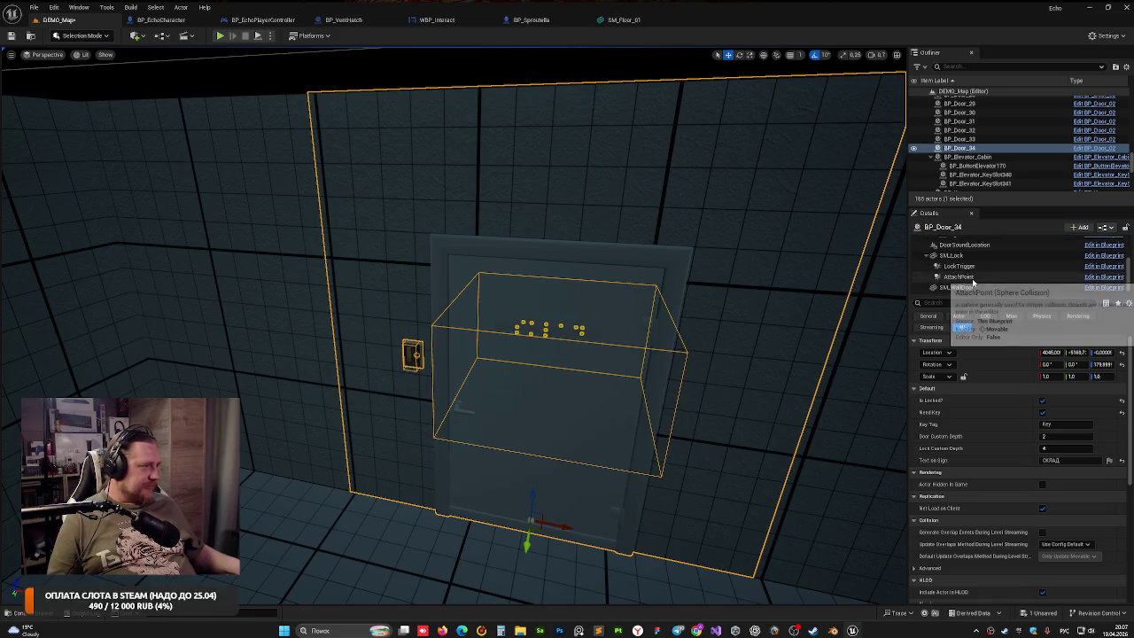
pyautogui.click(970, 256)
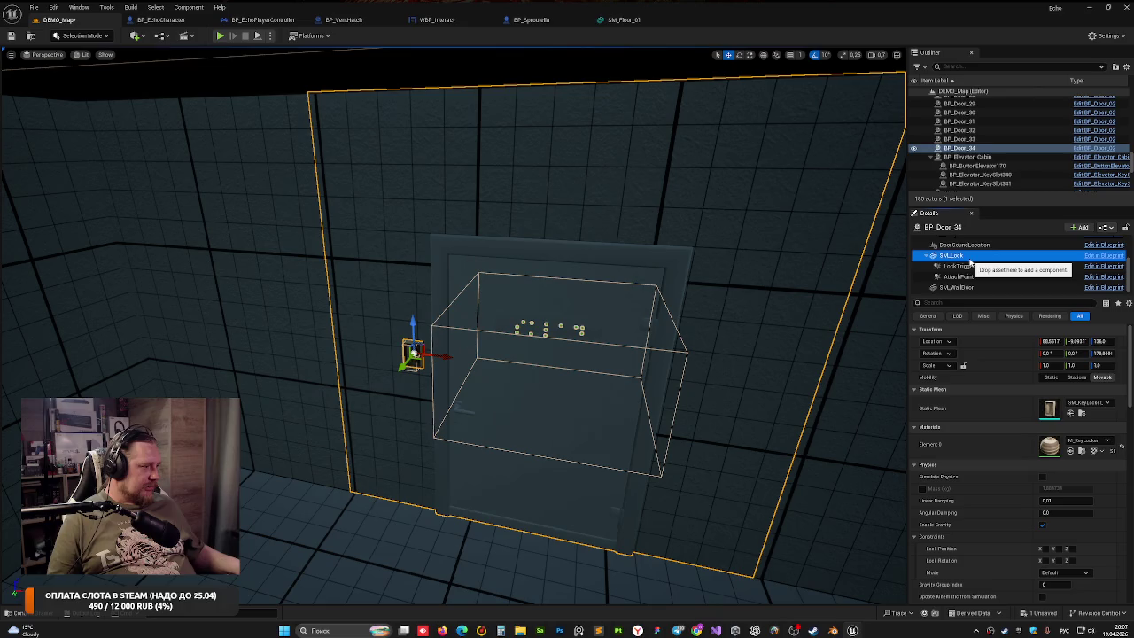
pyautogui.scroll(5, 969, 263)
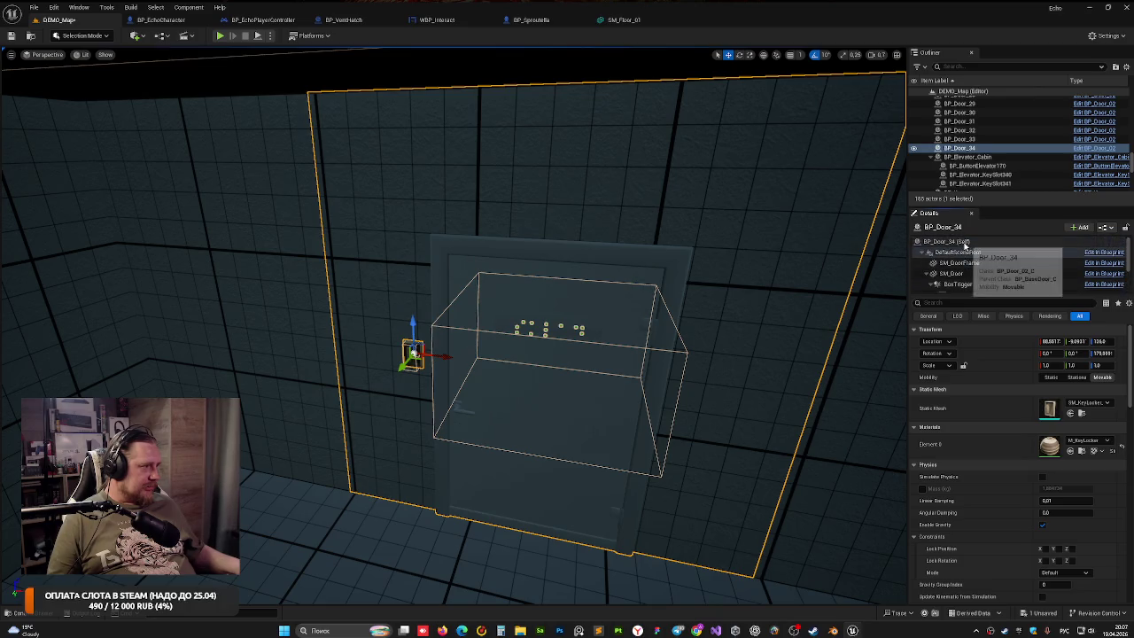
pyautogui.click(948, 241)
# Replace the sign text ОКЛАД with ПОЖАРНАЯ ЛЕСТНИЦА, save, and run a brief play test
pyautogui.click(1054, 460)
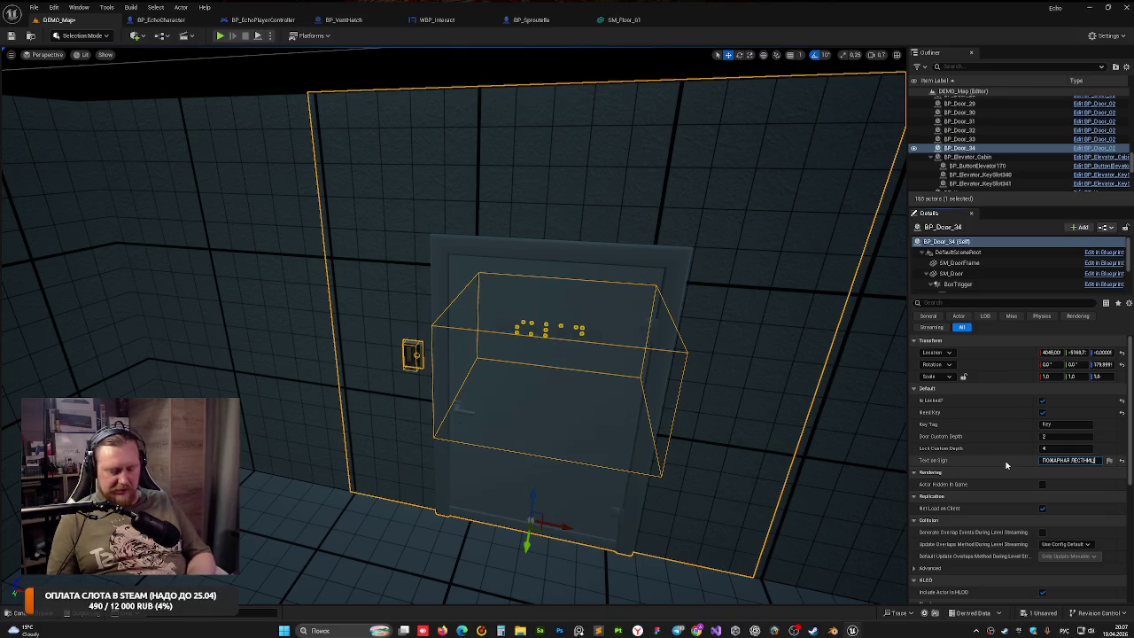
pyautogui.press('Return')
pyautogui.hotkey('ctrl', 's')
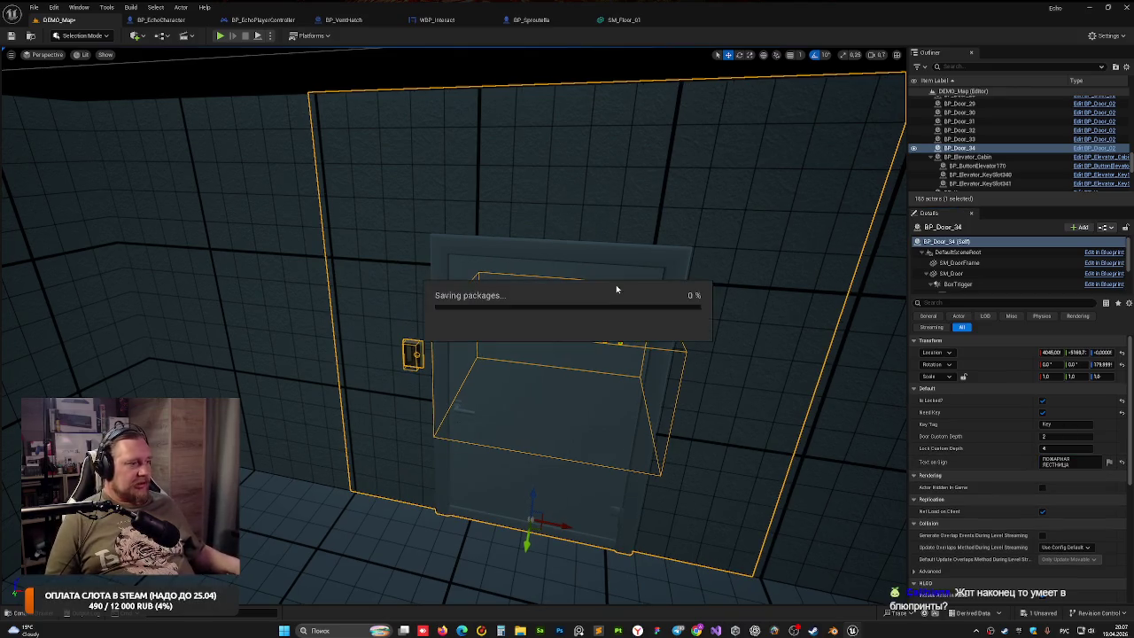
pyautogui.hotkey('alt', 'p')
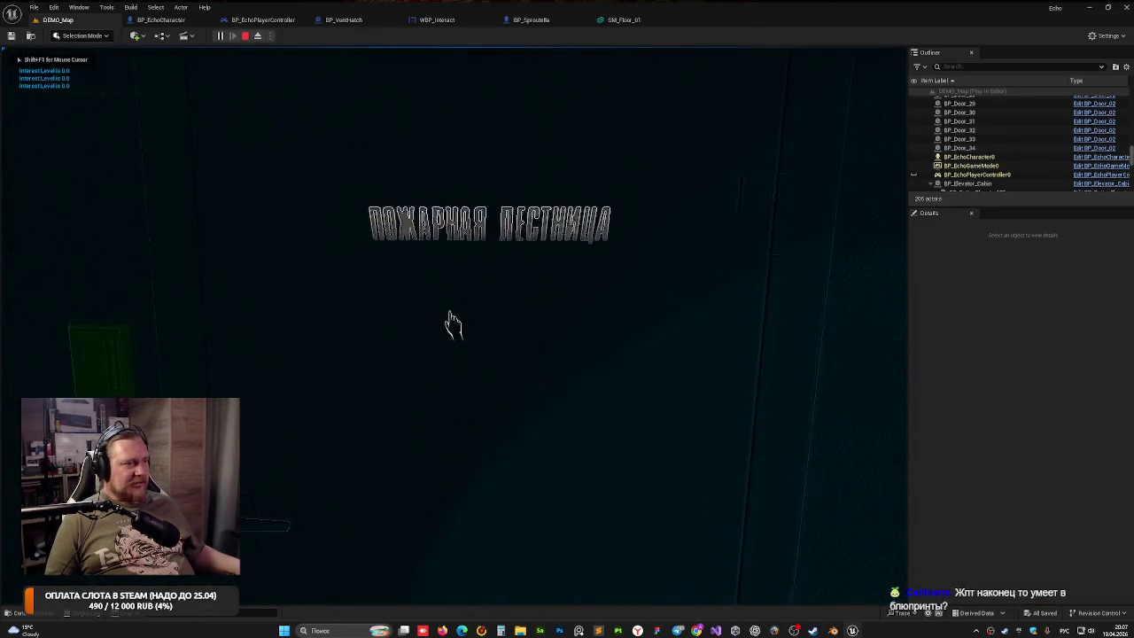
pyautogui.press('Escape')
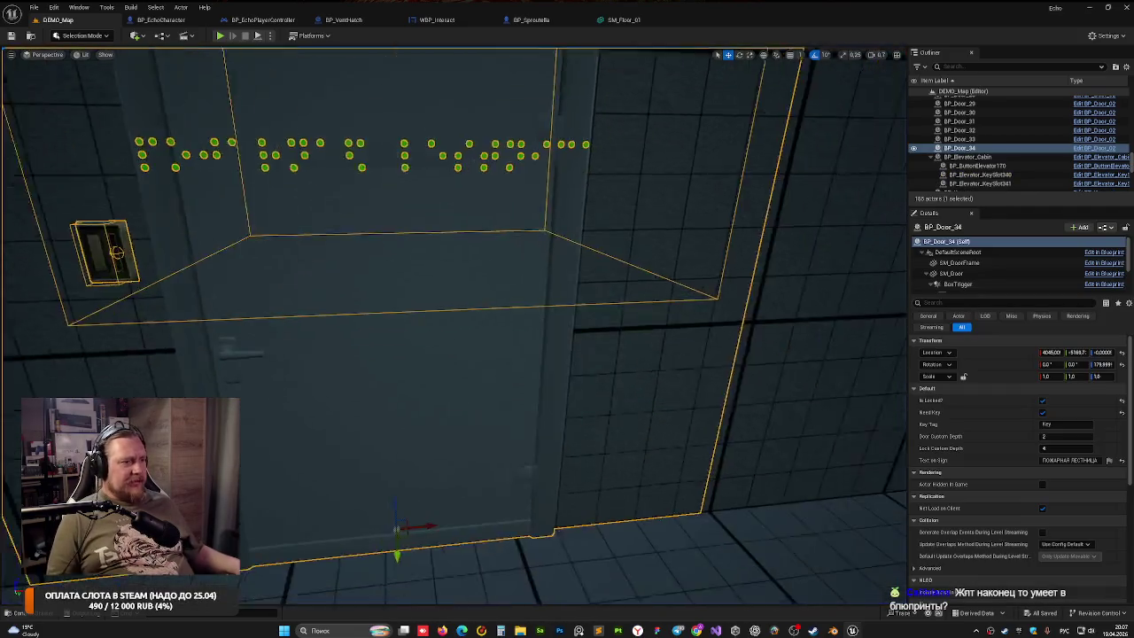
# Set Lock Custom Depth to 2, clear Need Key, save, and look around the door wall
pyautogui.click(1055, 449)
pyautogui.write('2')
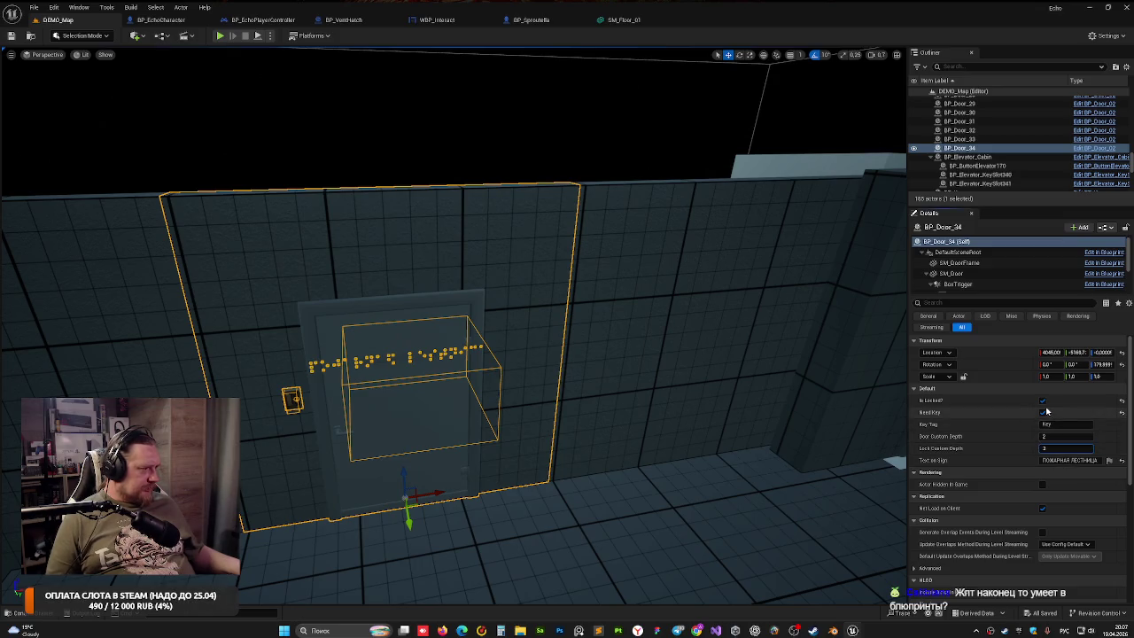
pyautogui.click(1042, 412)
pyautogui.hotkey('ctrl', 's')
pyautogui.moveTo(587, 162)
pyautogui.mouseDown()
pyautogui.moveTo(399, 190)
pyautogui.moveTo(567, 151)
pyautogui.moveTo(550, 160)
pyautogui.moveTo(585, 161)
pyautogui.mouseUp()
pyautogui.scroll(1, 580, 182)
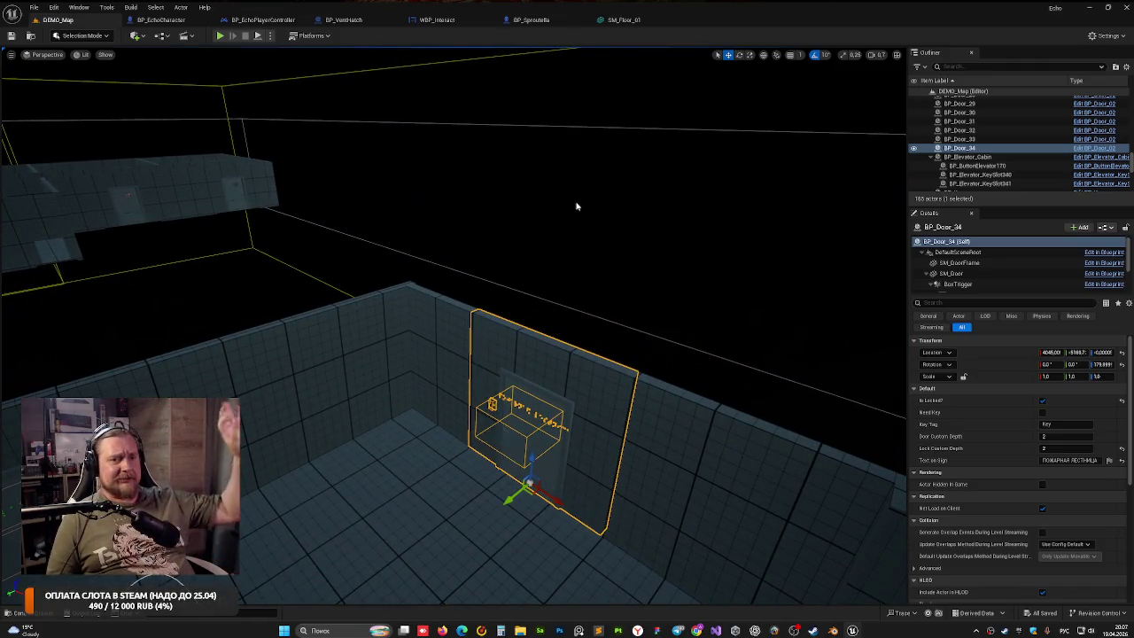
pyautogui.moveTo(522, 213)
pyautogui.mouseDown()
pyautogui.moveTo(496, 217)
pyautogui.moveTo(549, 230)
pyautogui.moveTo(527, 238)
pyautogui.moveTo(530, 264)
pyautogui.moveTo(531, 221)
pyautogui.mouseUp()
pyautogui.click(222, 36)
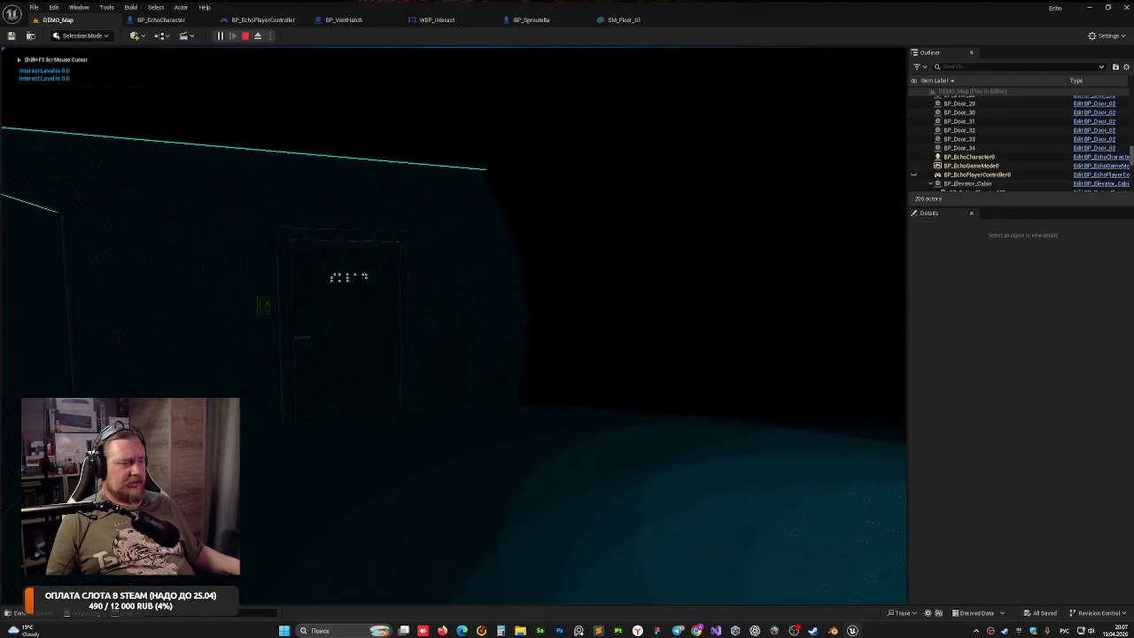
pyautogui.press('w')
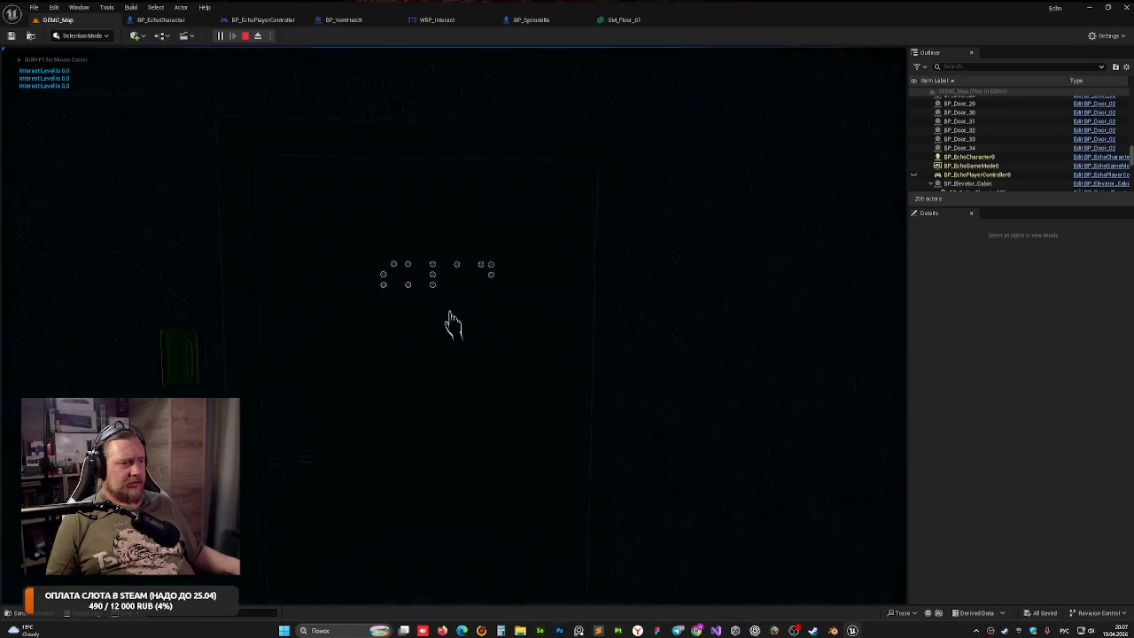
pyautogui.click(452, 325)
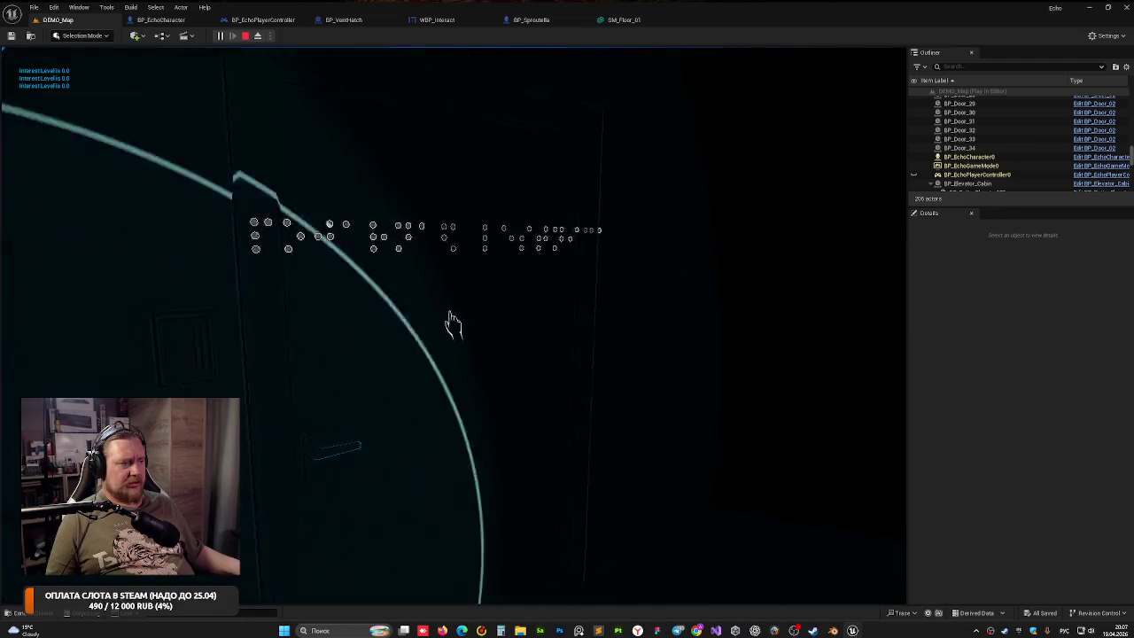
pyautogui.click(453, 325)
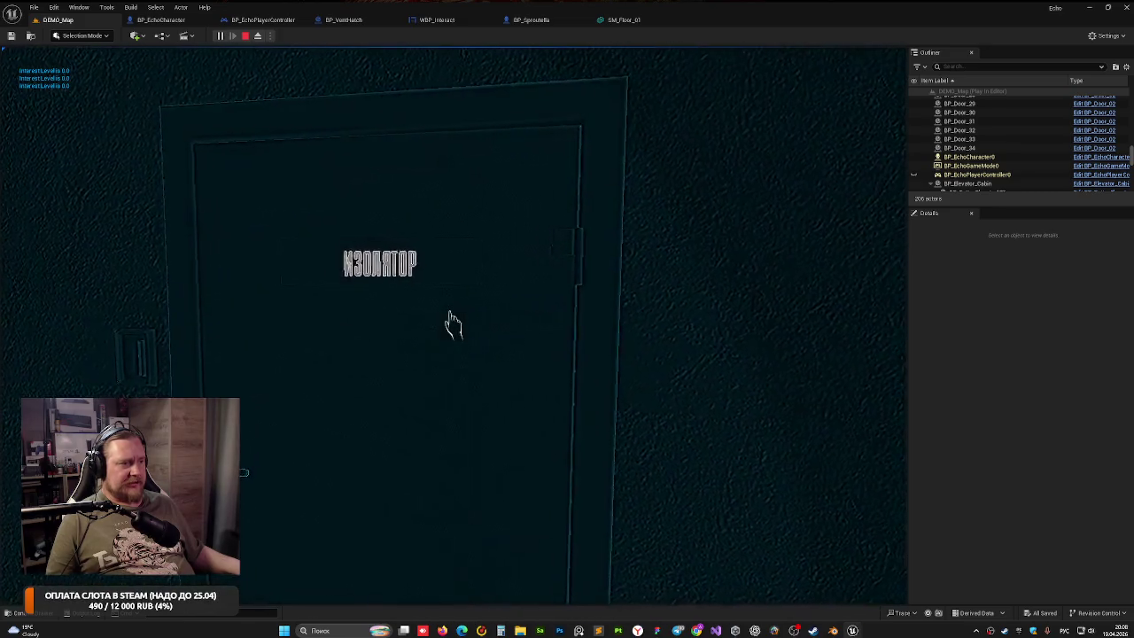
pyautogui.click(450, 323)
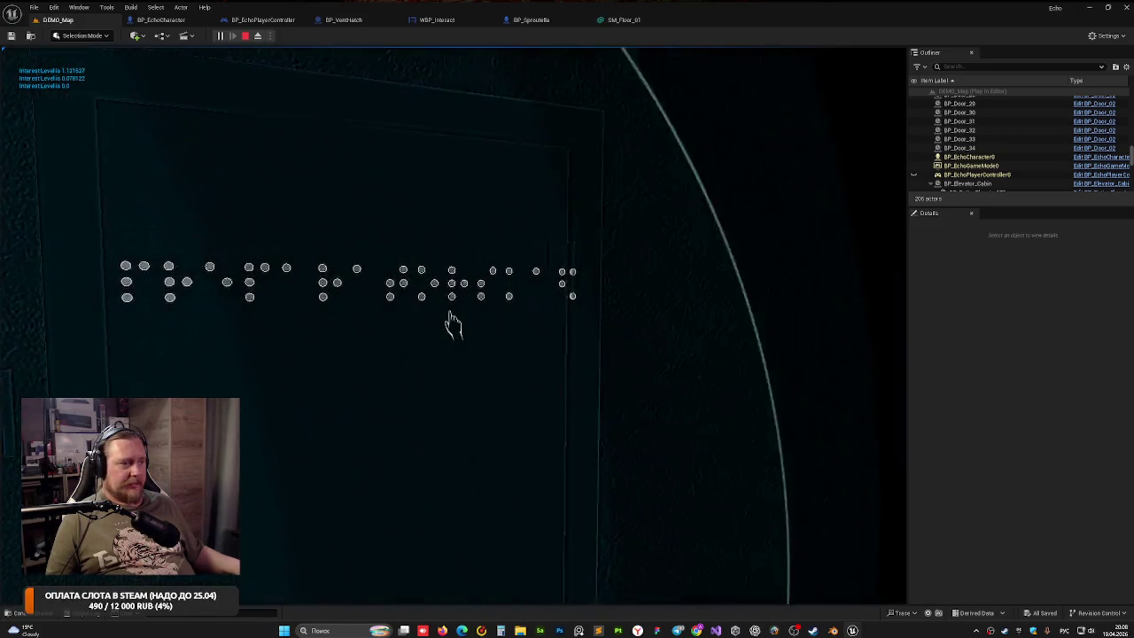
pyautogui.click(450, 323)
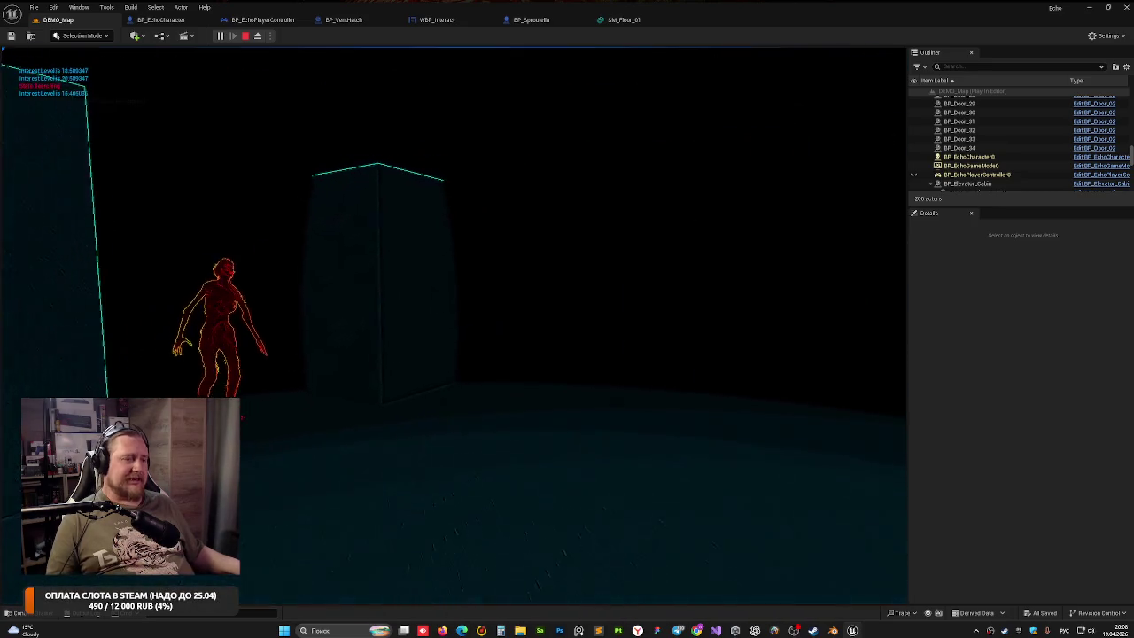
pyautogui.press('Escape')
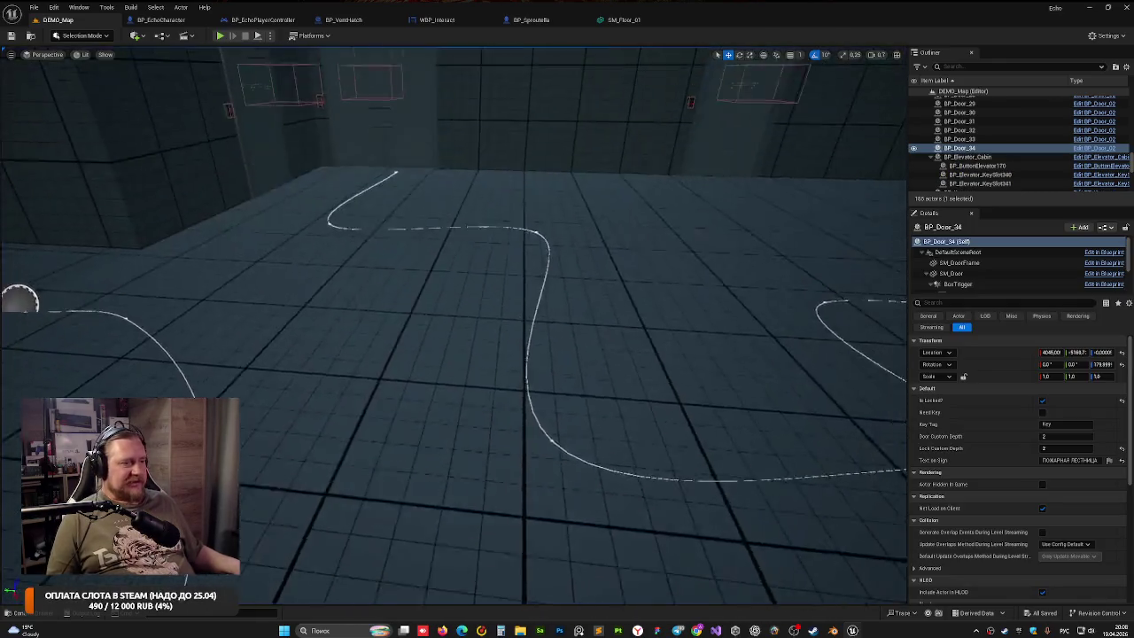
# Fly through the level to look down the corridor holding the sound panel
pyautogui.press('w')
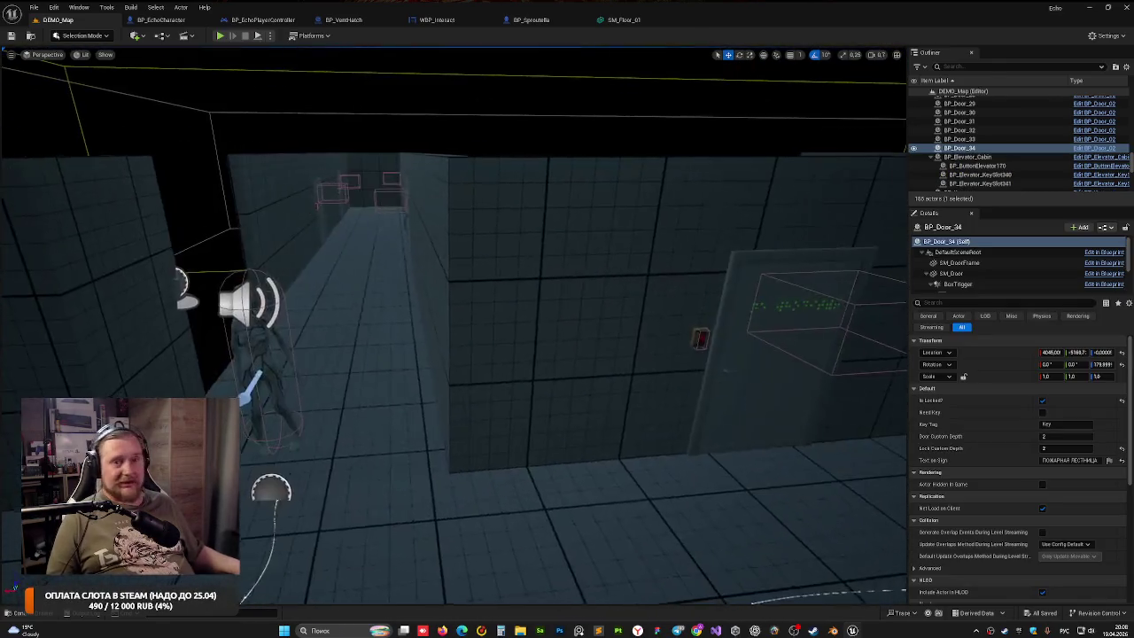
pyautogui.press('d')
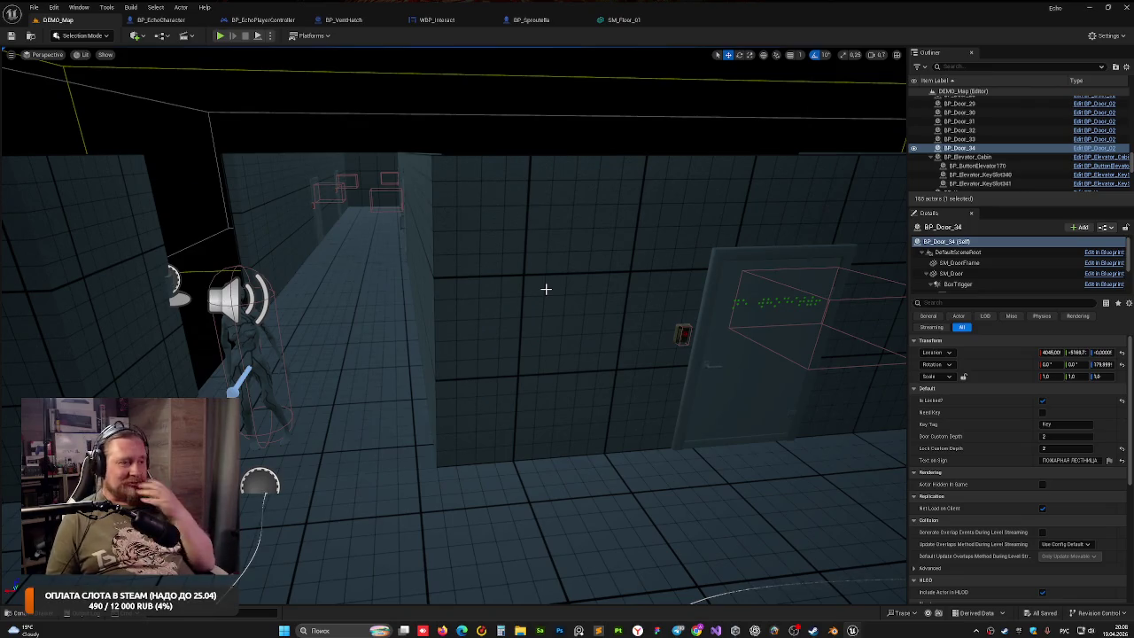
pyautogui.moveTo(545, 289)
pyautogui.mouseDown()
pyautogui.moveTo(546, 266)
pyautogui.moveTo(575, 248)
pyautogui.moveTo(549, 266)
pyautogui.mouseUp()
pyautogui.scroll(3, 656, 271)
pyautogui.scroll(4, 579, 321)
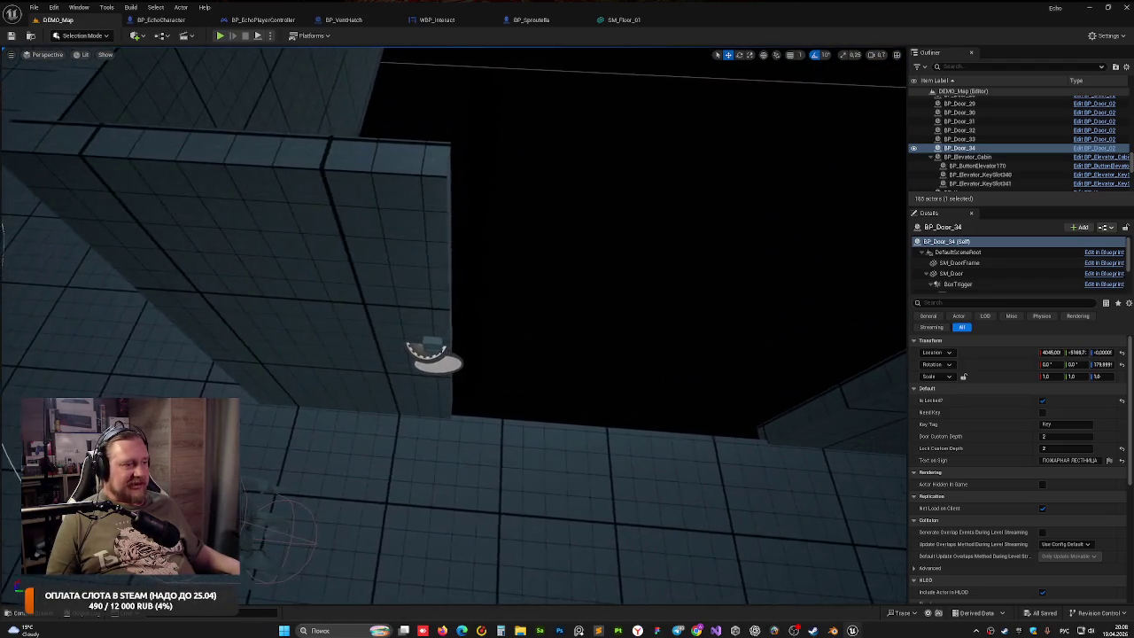
# Nudge BP_SoundPanel along Y from -2362.7 to -2364.5 and focus the view on it
pyautogui.click(422, 359)
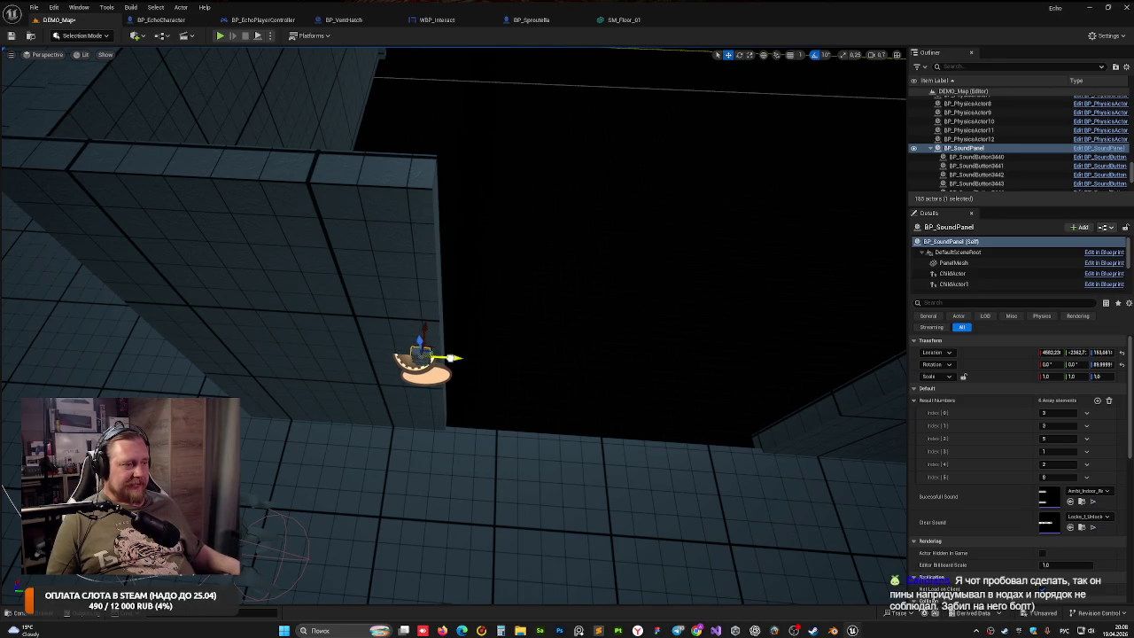
pyautogui.moveTo(452, 357); pyautogui.dragTo(449, 358)
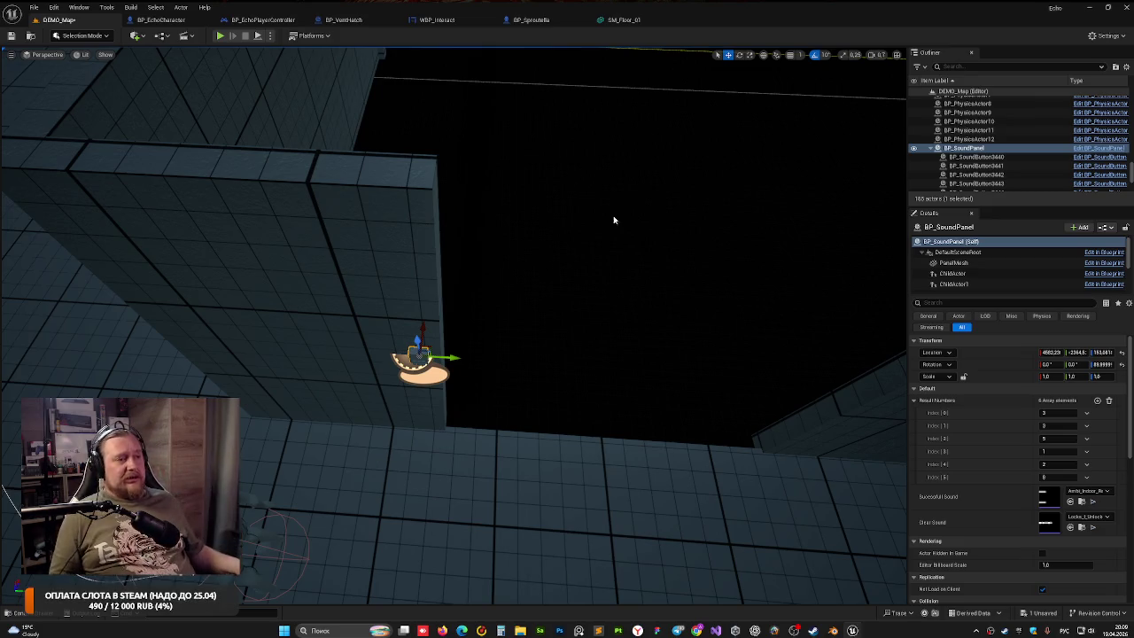
pyautogui.press('f')
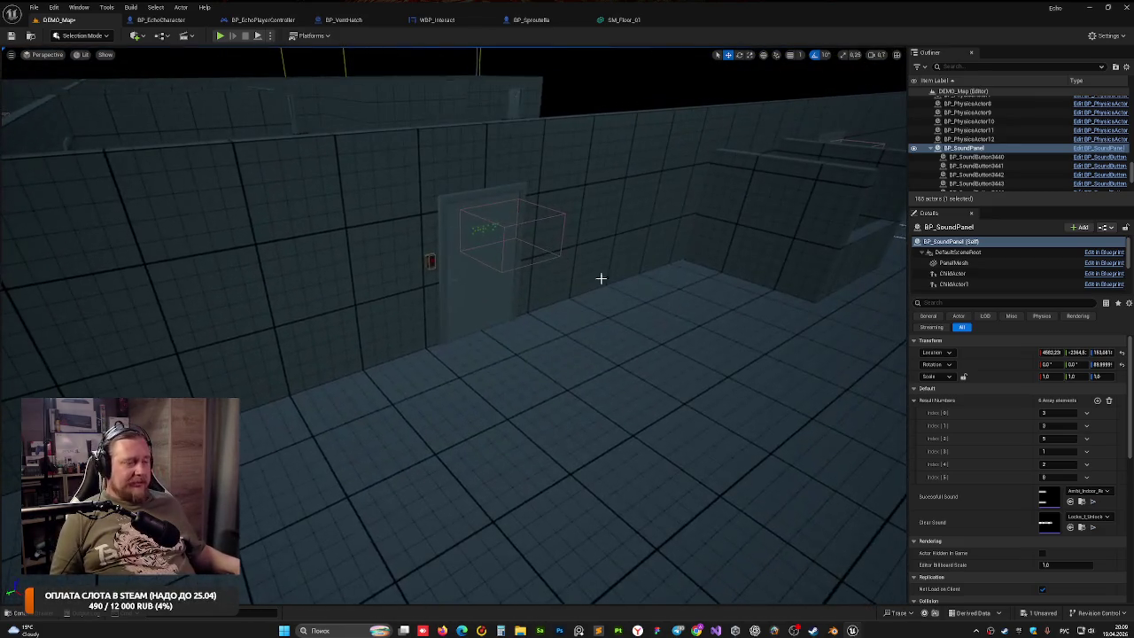
pyautogui.press('f')
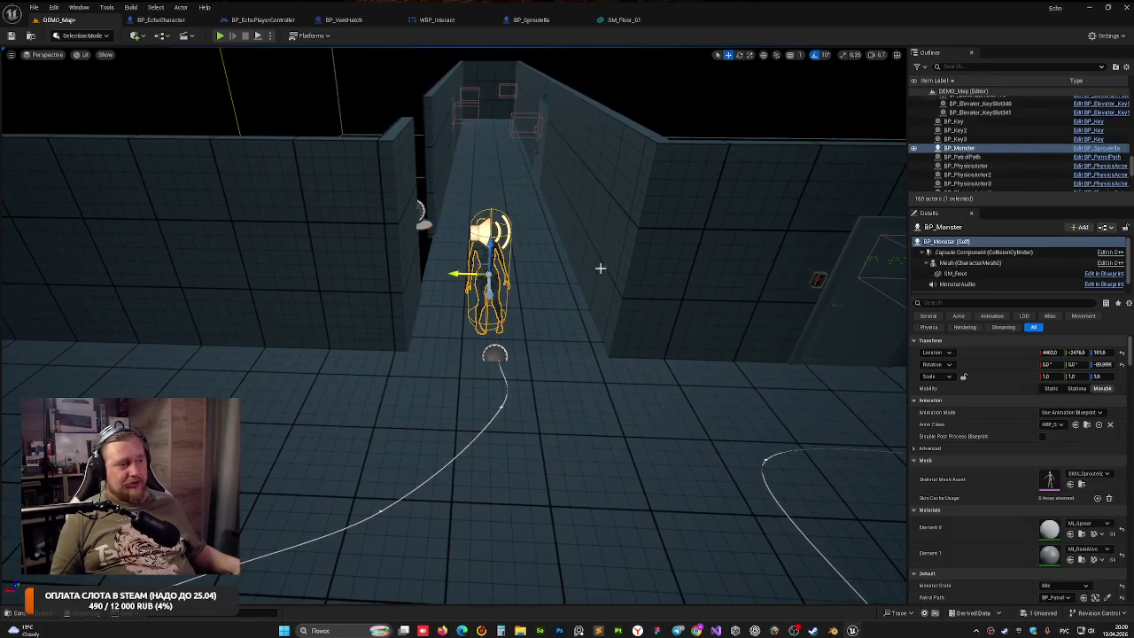
pyautogui.press('w')
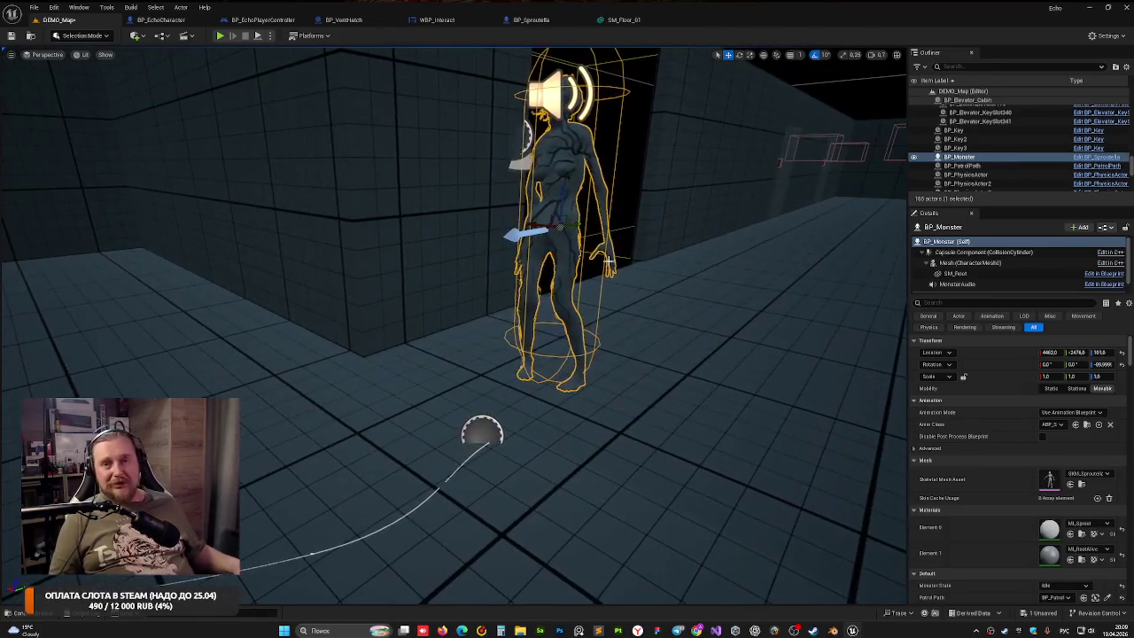
pyautogui.moveTo(591, 252); pyautogui.dragTo(541, 256)
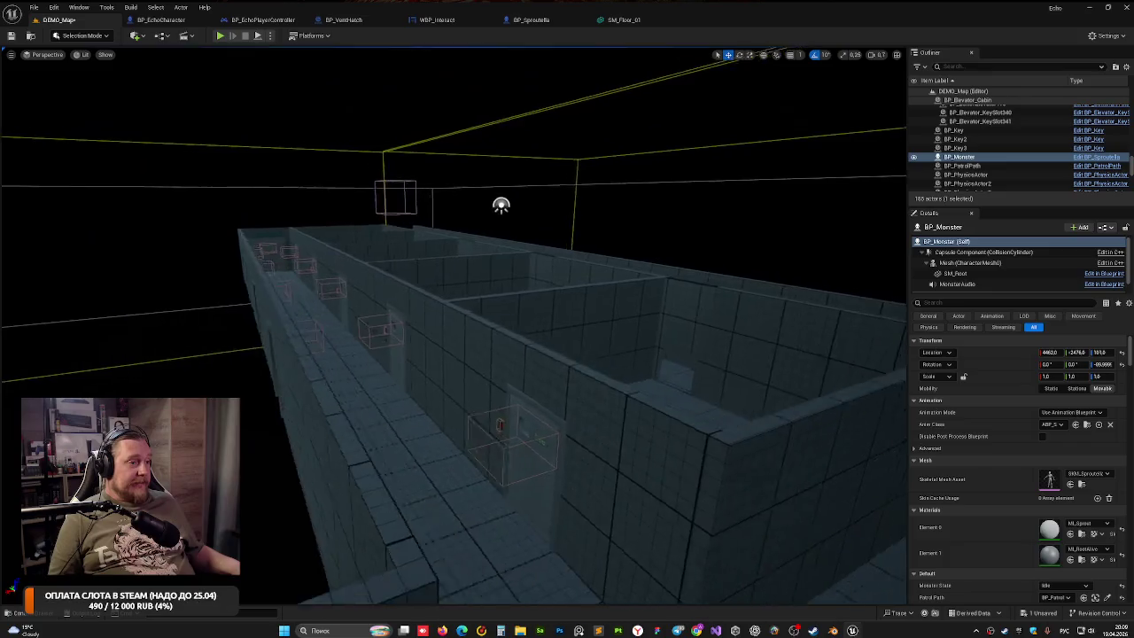
pyautogui.moveTo(541, 256); pyautogui.dragTo(541, 256)
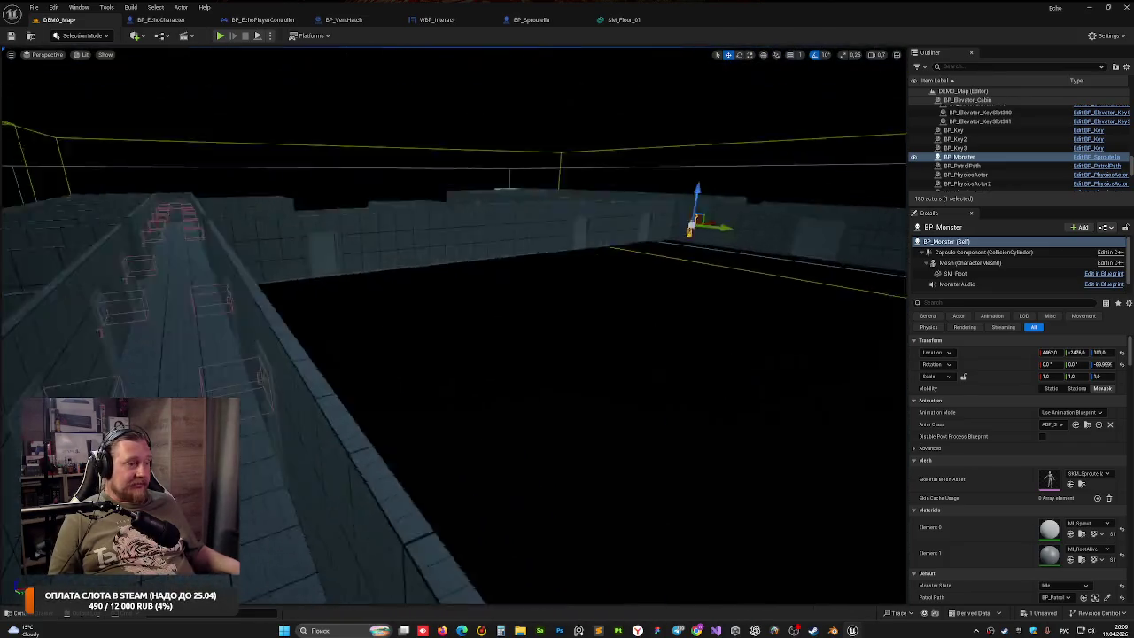
pyautogui.scroll(10, 496, 264)
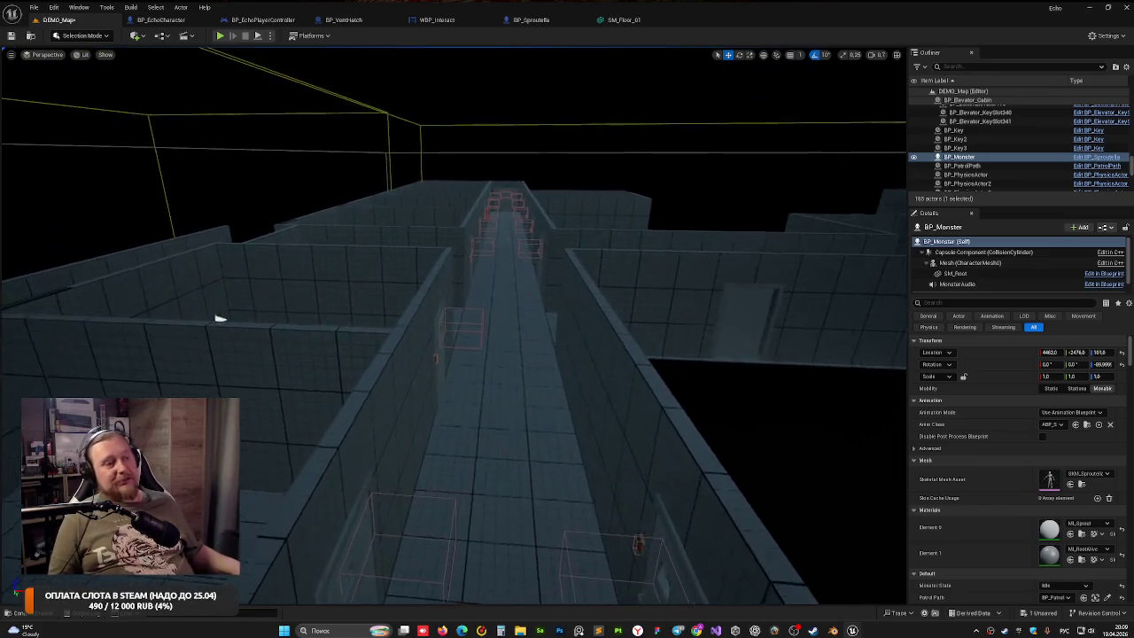
pyautogui.scroll(8, 495, 264)
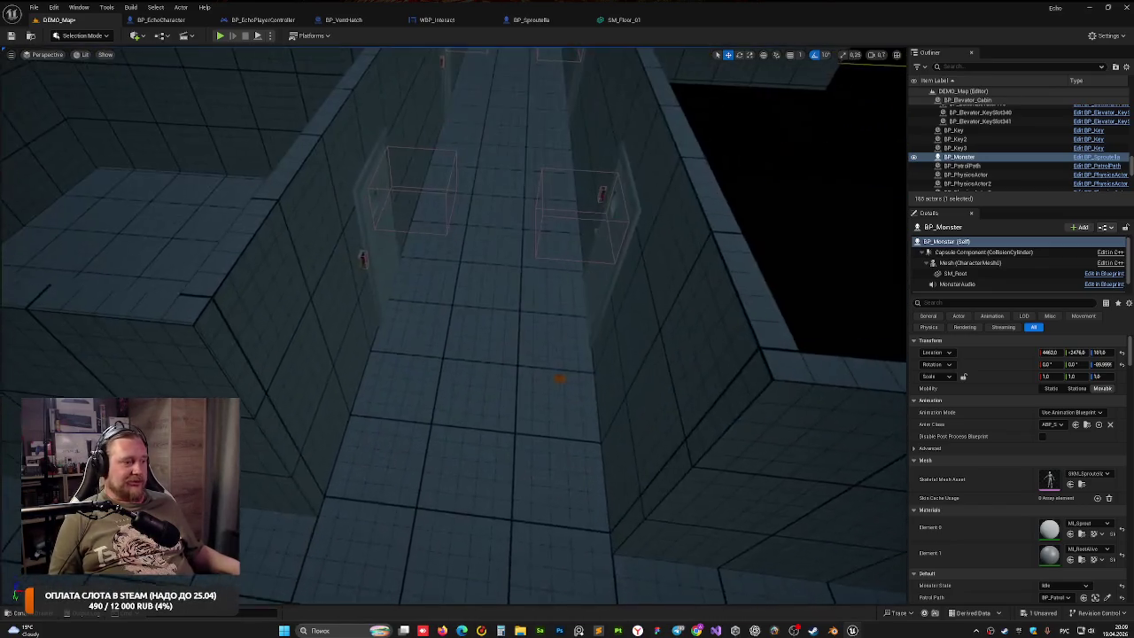
pyautogui.scroll(-10, 495, 264)
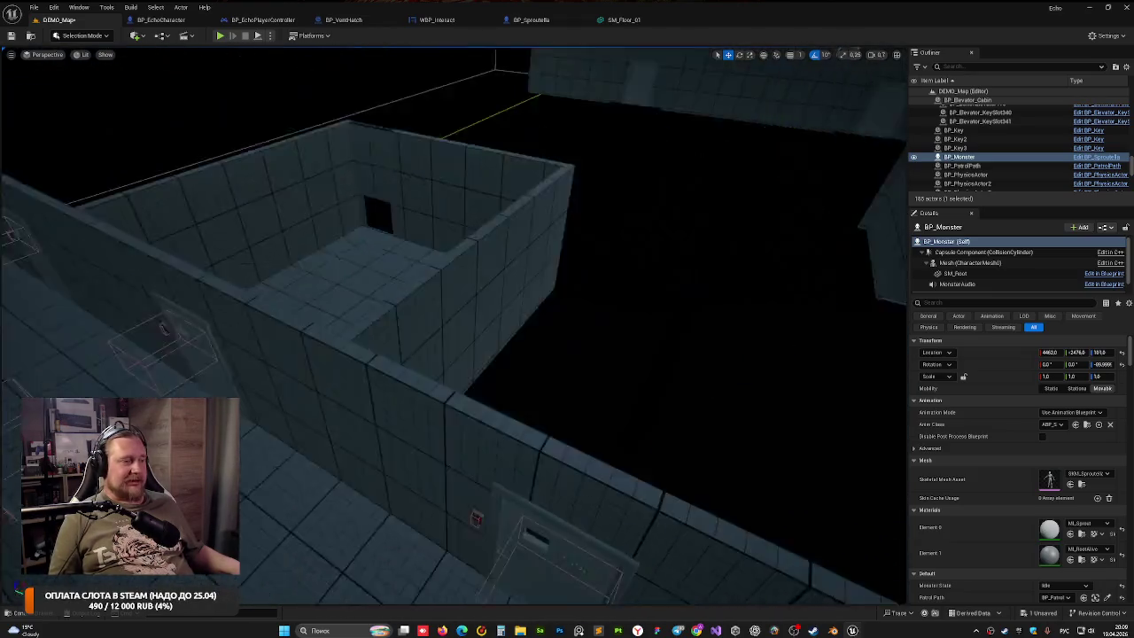
pyautogui.scroll(8, 373, 246)
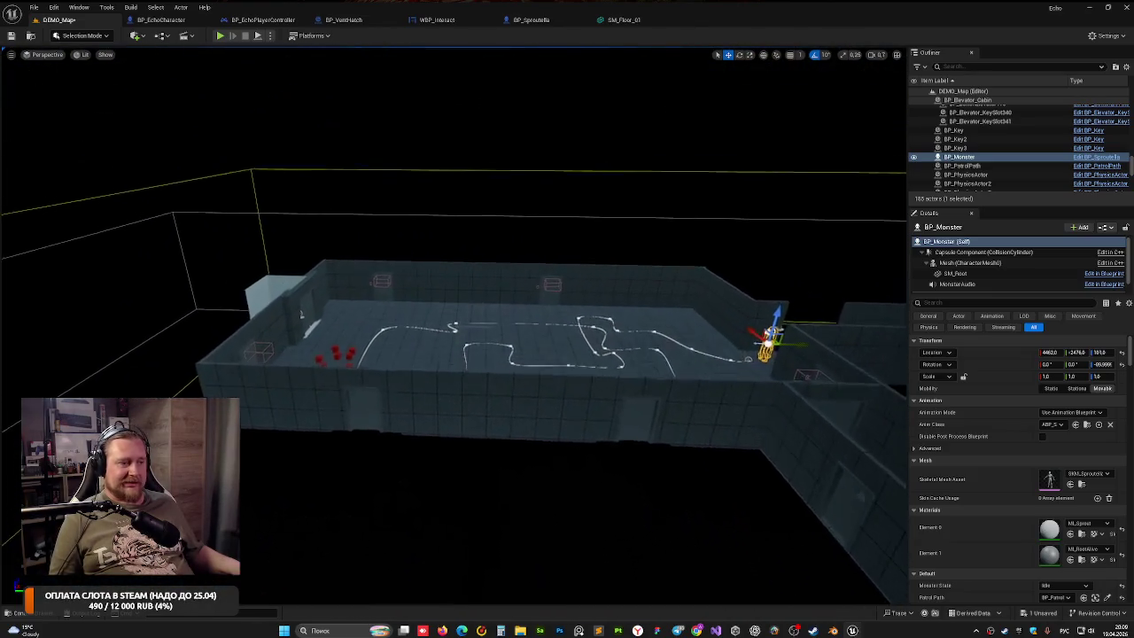
pyautogui.click(372, 246)
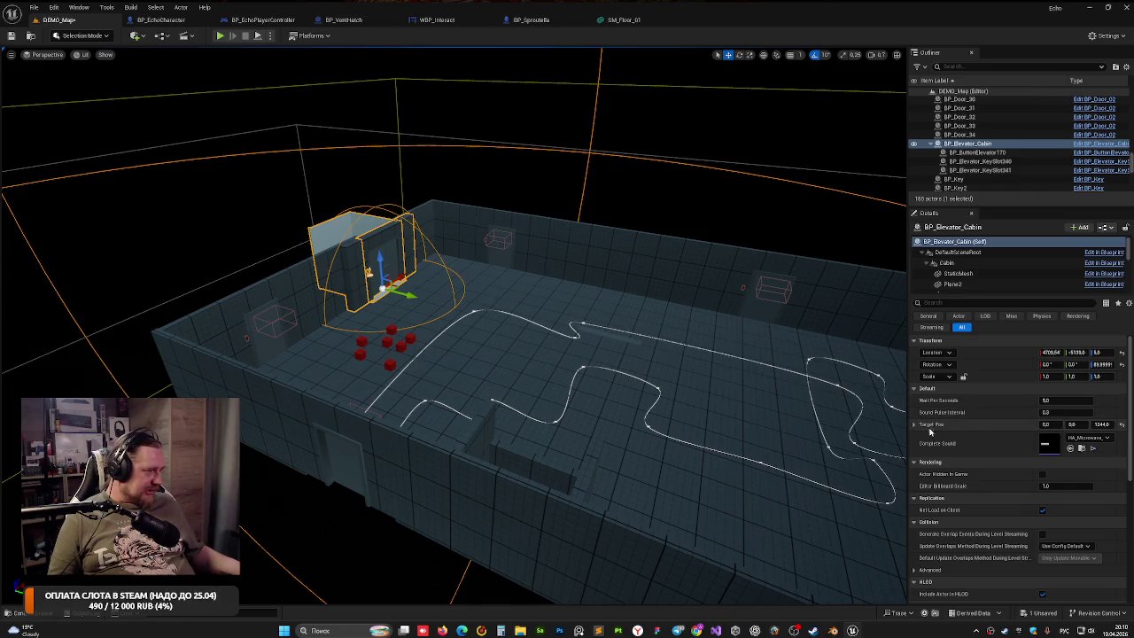
pyautogui.click(915, 424)
# Collapse the Target Pos coordinates and select BP_Key in the level
pyautogui.click(915, 424)
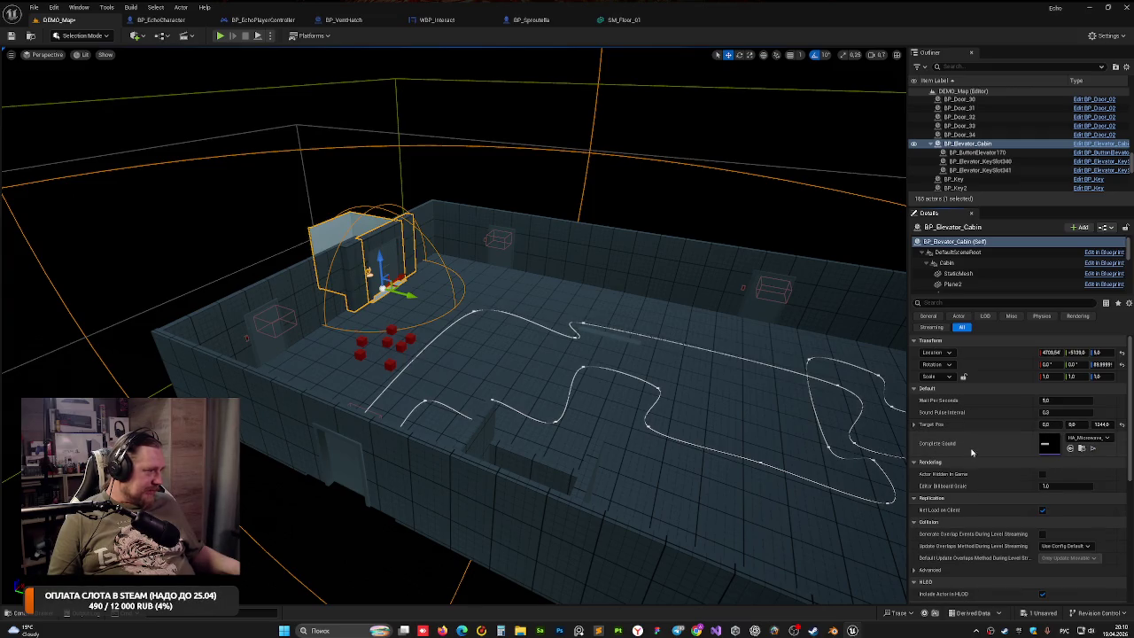
pyautogui.moveTo(895, 425)
pyautogui.mouseDown()
pyautogui.moveTo(181, 223)
pyautogui.moveTo(257, 195)
pyautogui.moveTo(292, 243)
pyautogui.moveTo(614, 329)
pyautogui.moveTo(426, 337)
pyautogui.mouseUp()
pyautogui.click(400, 332)
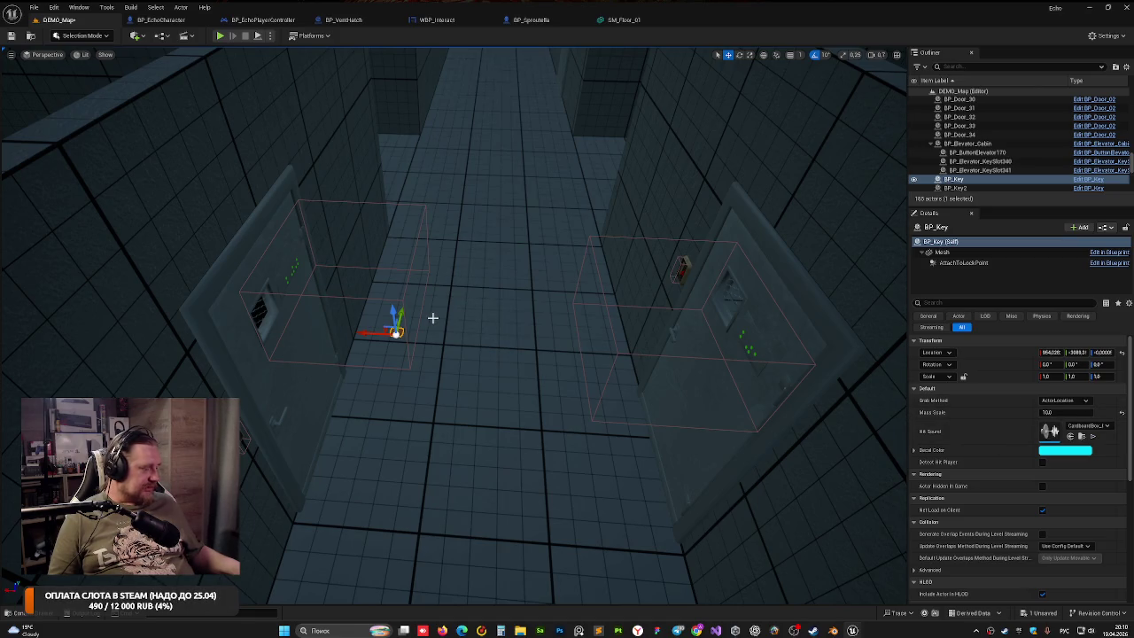
pyautogui.moveTo(434, 317)
pyautogui.mouseDown()
pyautogui.moveTo(398, 257)
pyautogui.moveTo(381, 293)
pyautogui.moveTo(379, 379)
pyautogui.mouseUp()
# Focus BP_Key2 and BP_Key3, then select the elevator cabin to show its settings
pyautogui.click(350, 383)
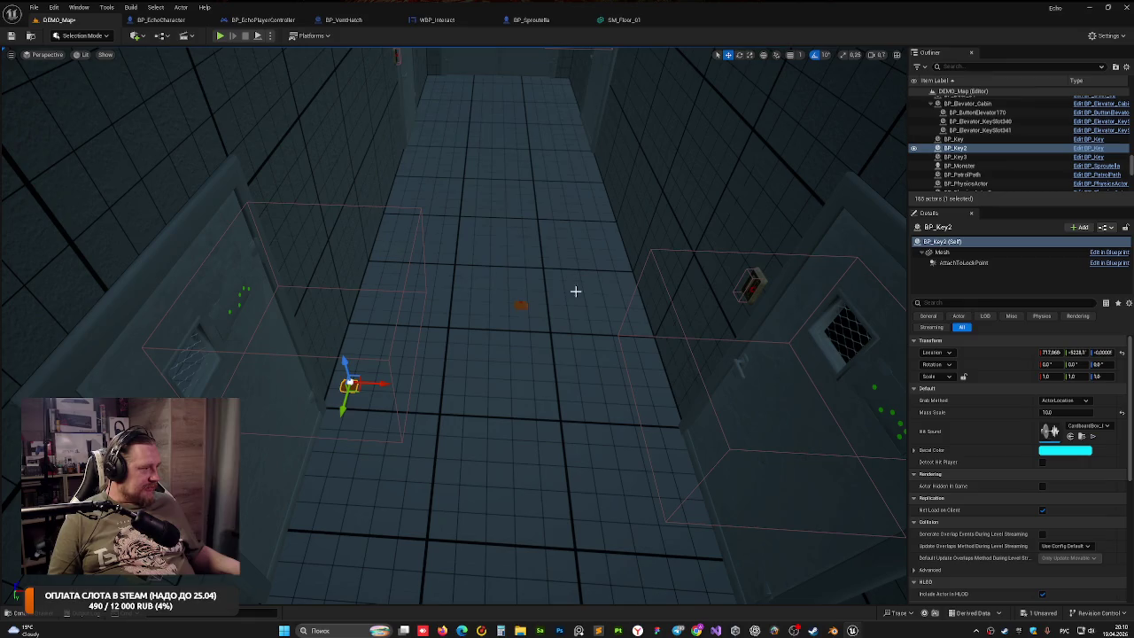
pyautogui.click(518, 302)
pyautogui.moveTo(518, 303); pyautogui.dragTo(519, 143)
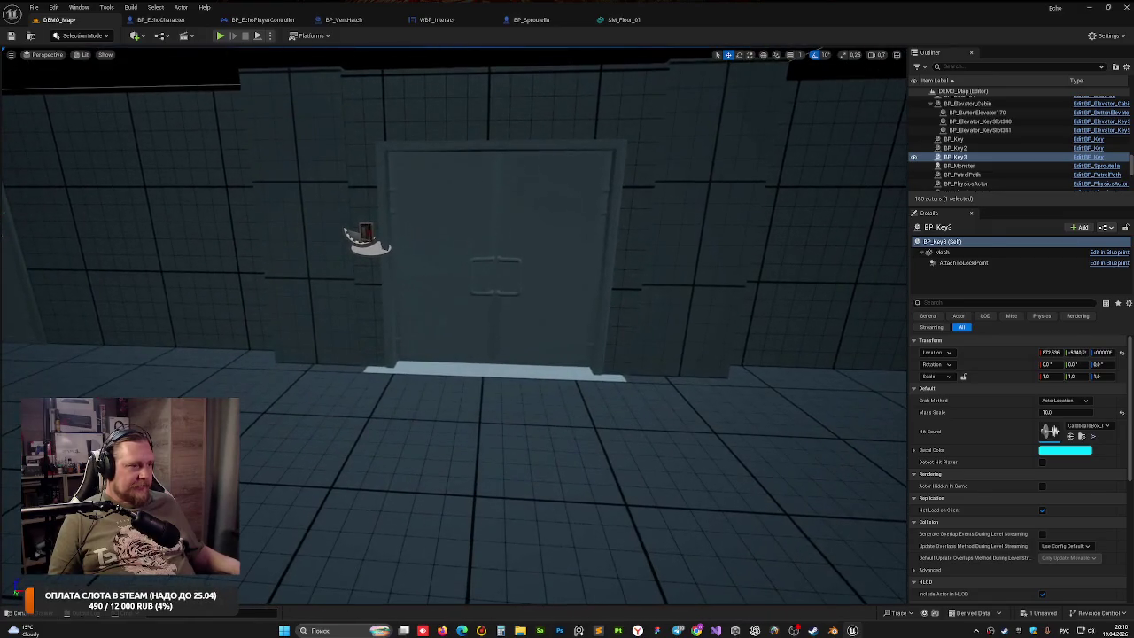
pyautogui.click(369, 230)
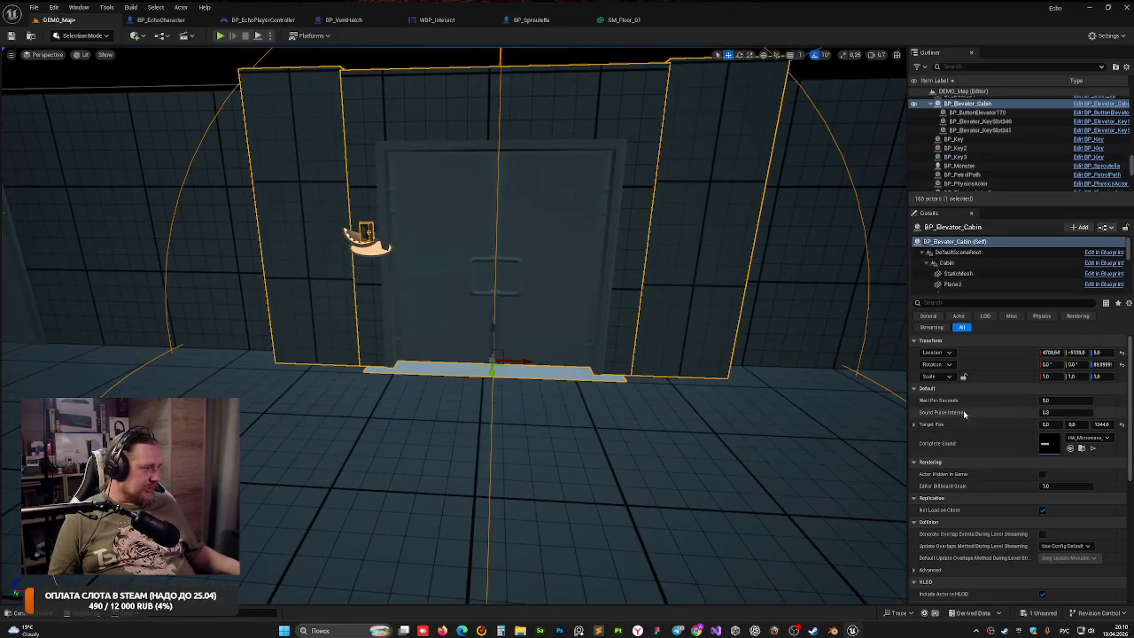
# Scroll the cabin's Details and inspect its StaticMesh, StaticMesh1 and Plane3 components
pyautogui.scroll(-3, 983, 412)
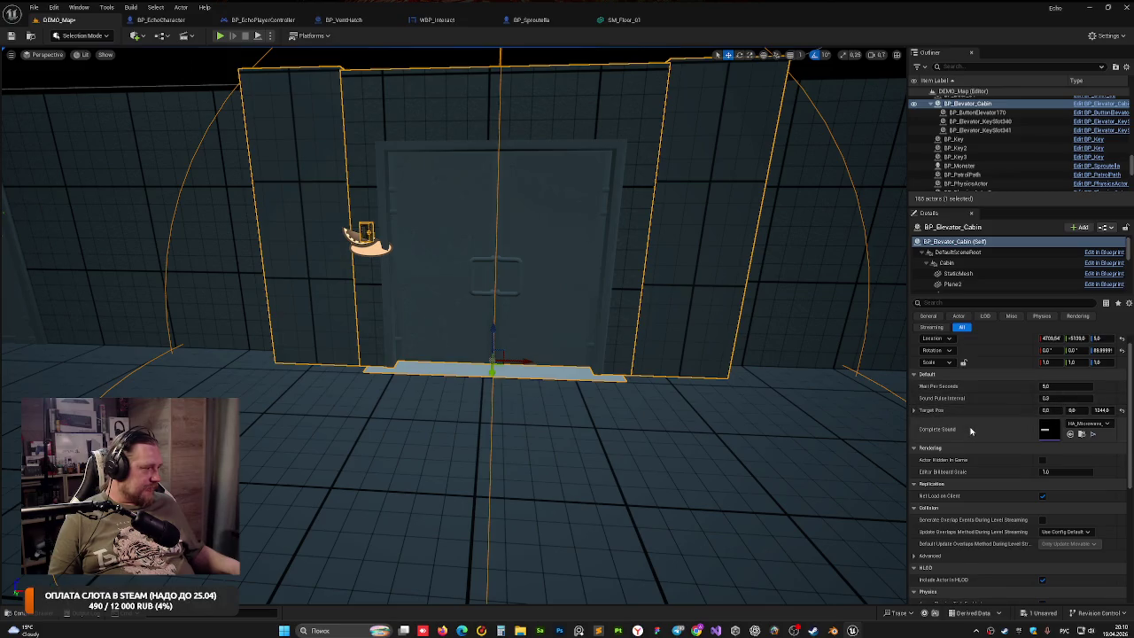
pyautogui.scroll(3, 1018, 432)
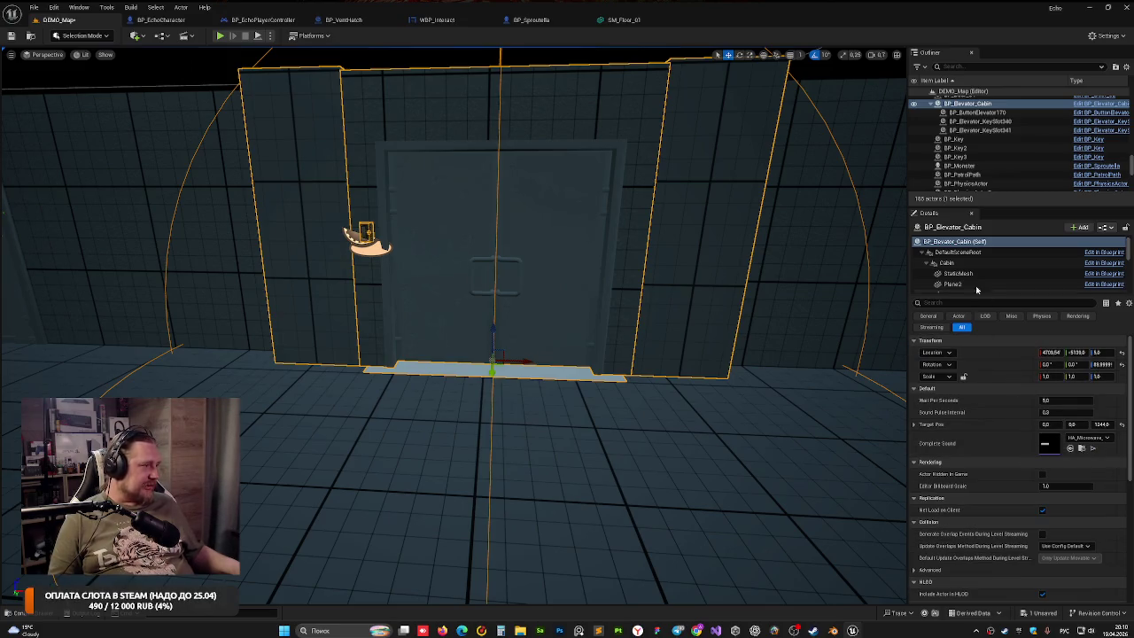
pyautogui.scroll(-3, 974, 266)
pyautogui.scroll(-3, 974, 269)
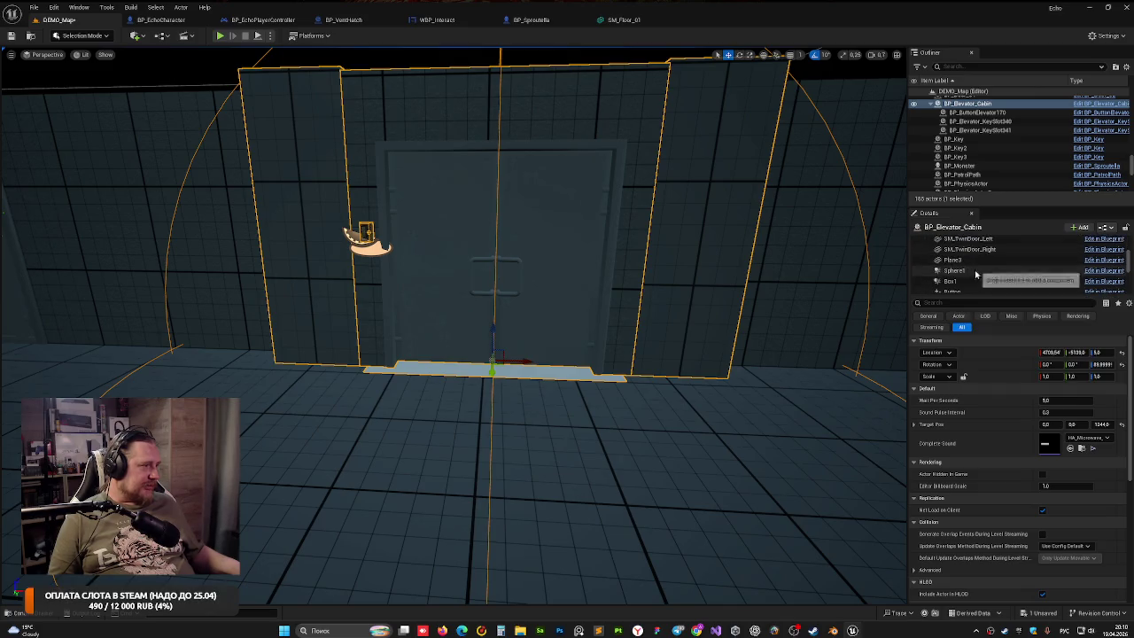
pyautogui.scroll(-3, 979, 263)
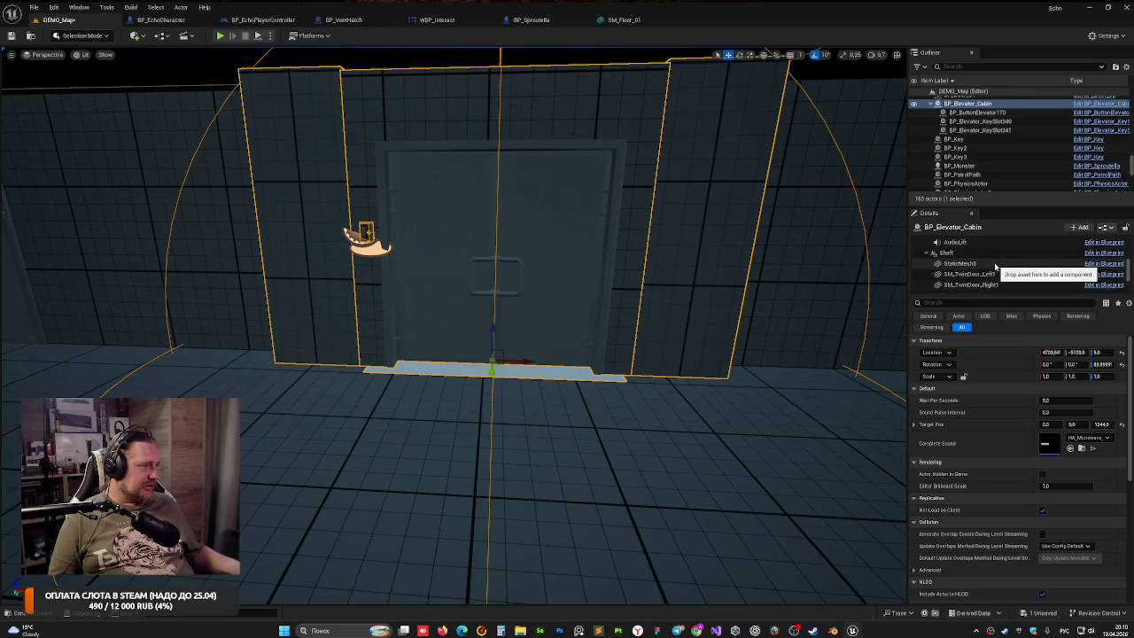
pyautogui.scroll(-3, 983, 262)
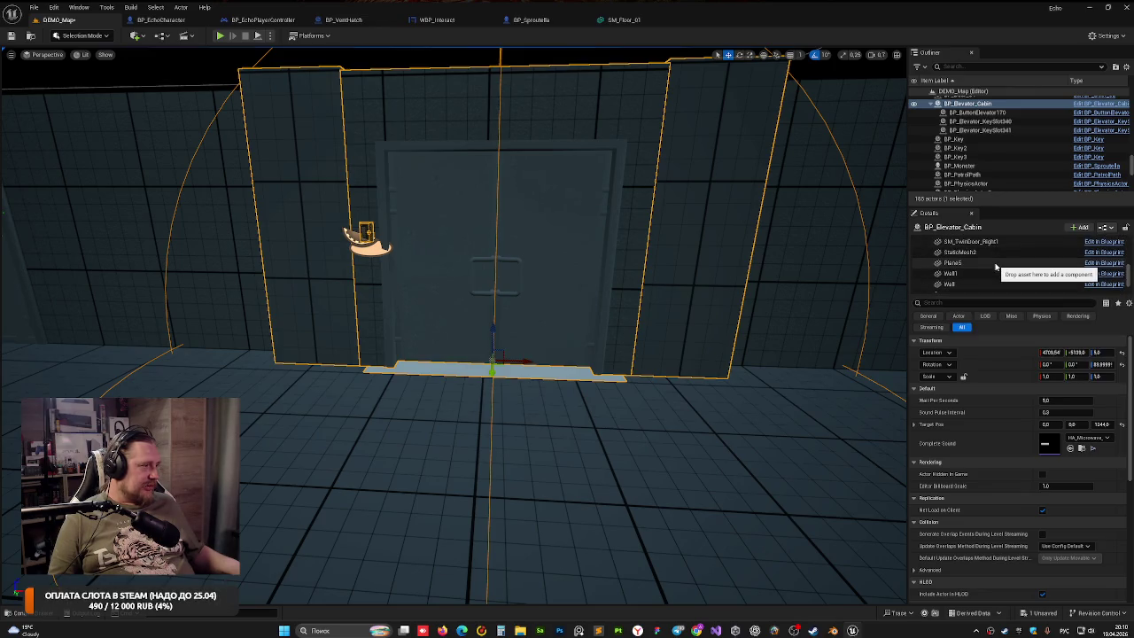
pyautogui.scroll(-3, 994, 266)
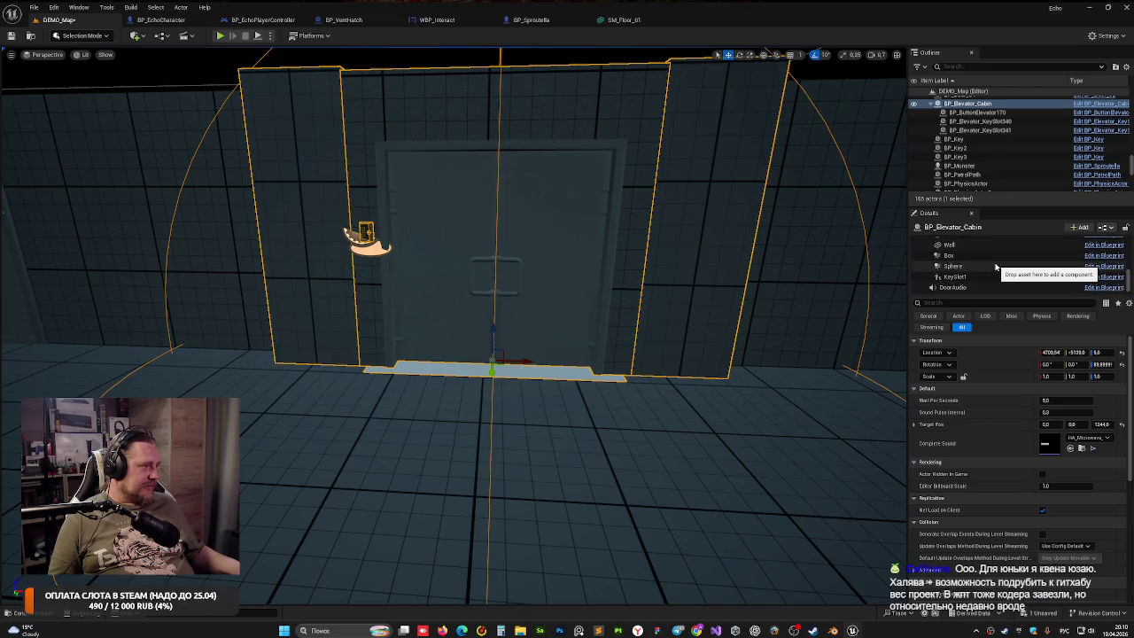
pyautogui.scroll(3, 994, 268)
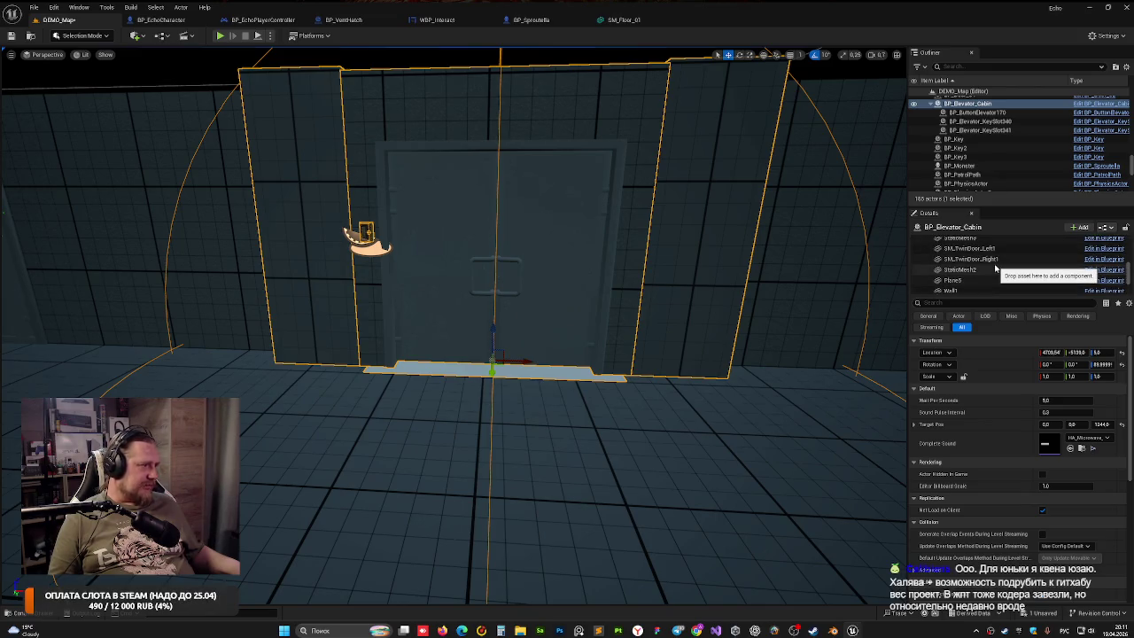
pyautogui.scroll(-3, 995, 269)
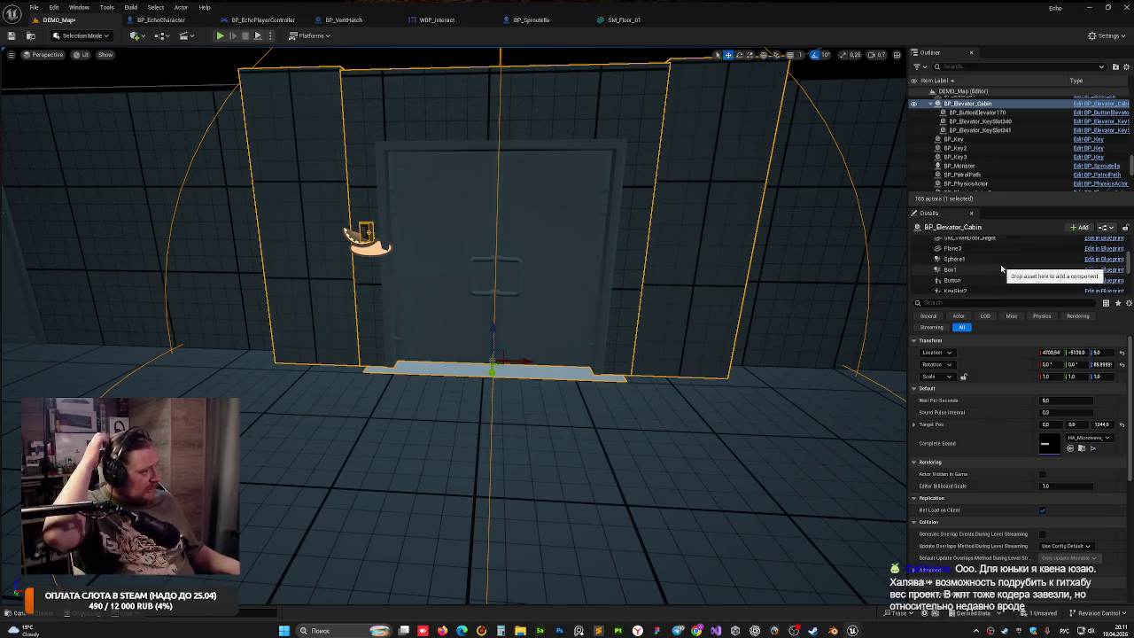
pyautogui.scroll(3, 1002, 267)
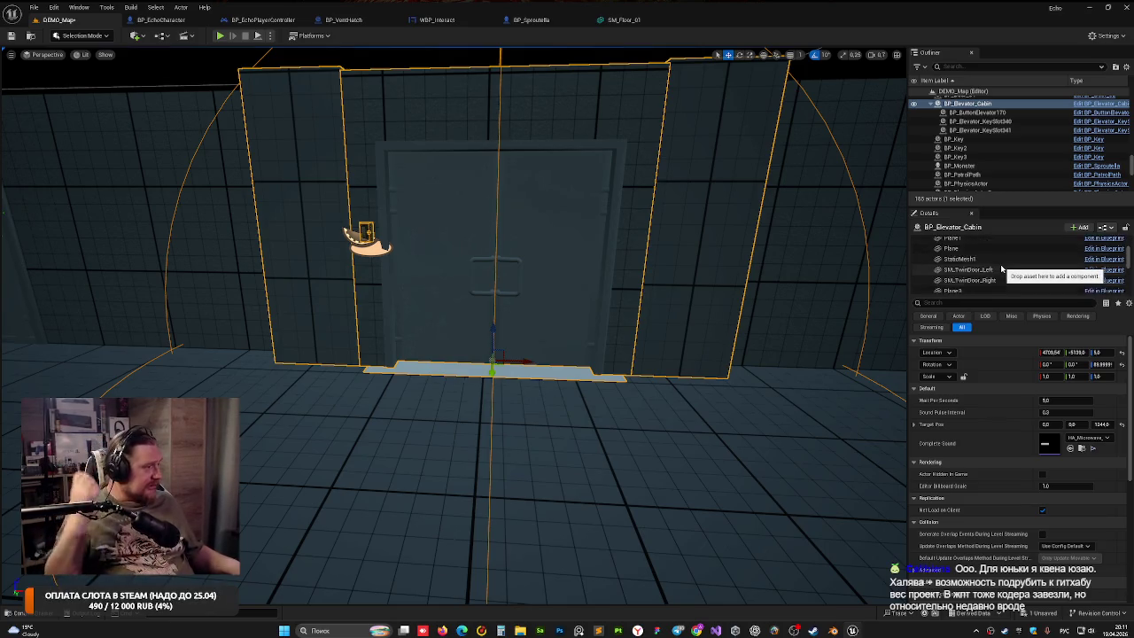
pyautogui.scroll(5, 996, 270)
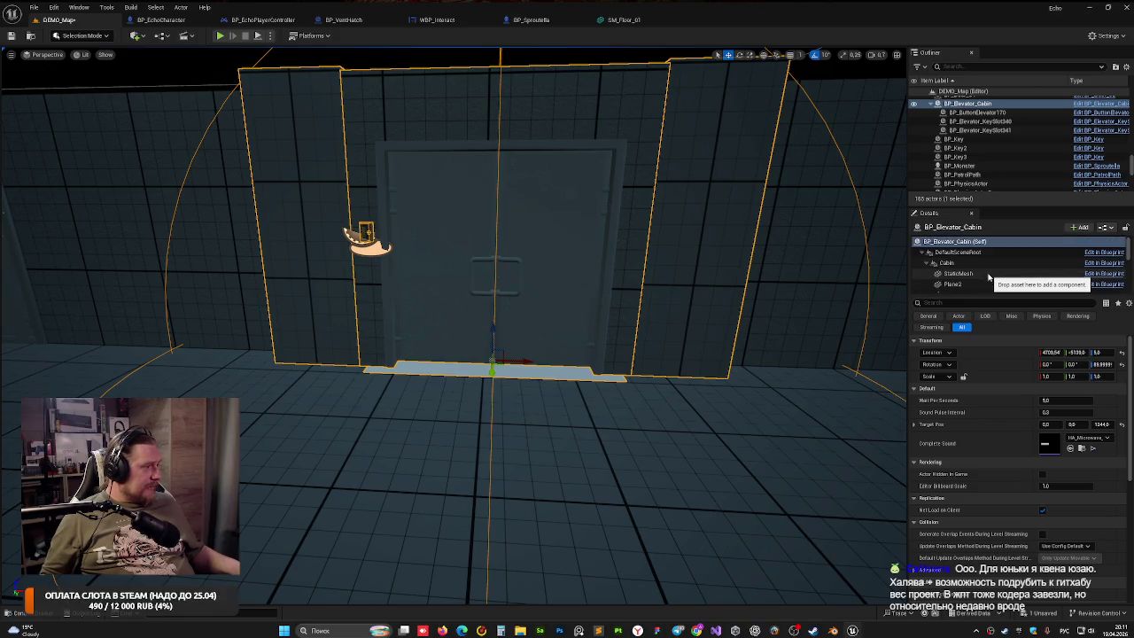
pyautogui.click(988, 275)
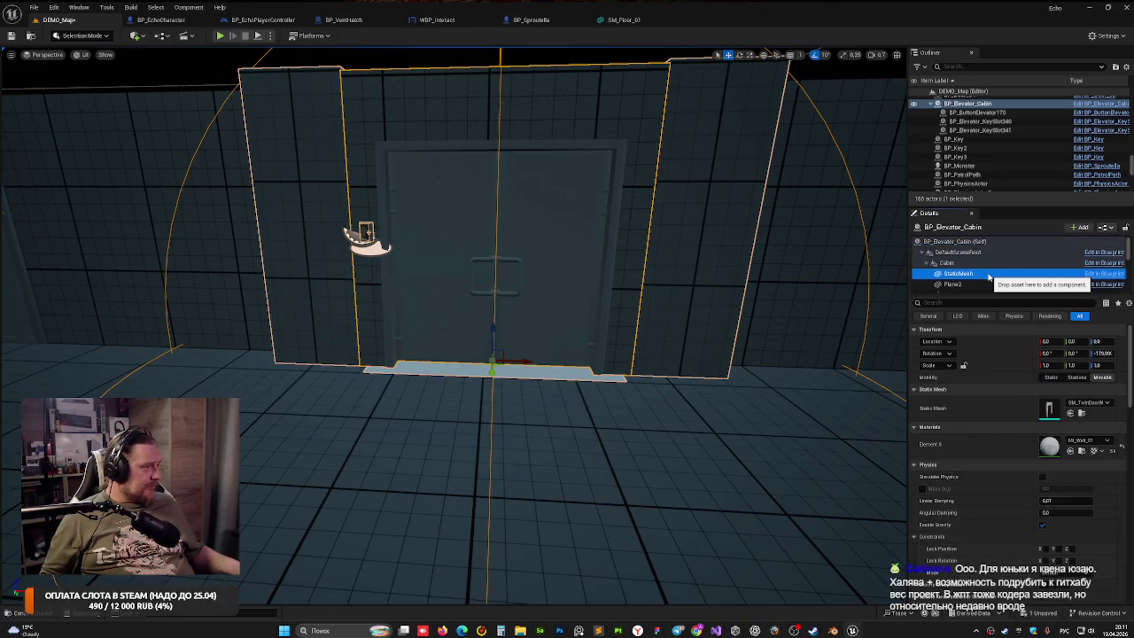
pyautogui.scroll(-3, 988, 275)
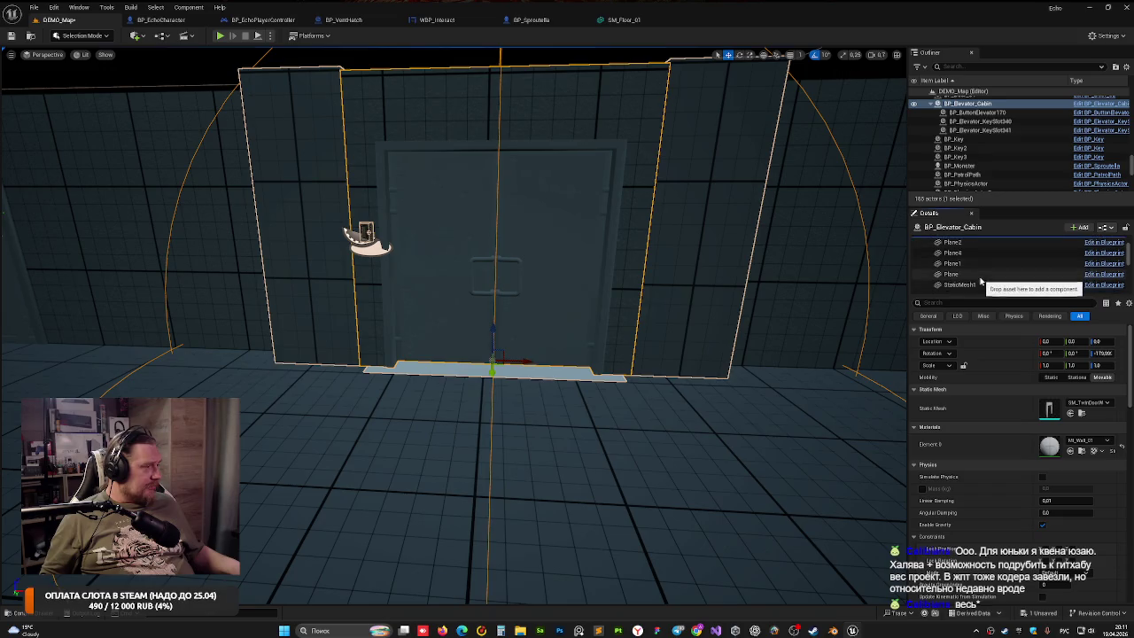
pyautogui.click(980, 284)
pyautogui.scroll(-1, 979, 288)
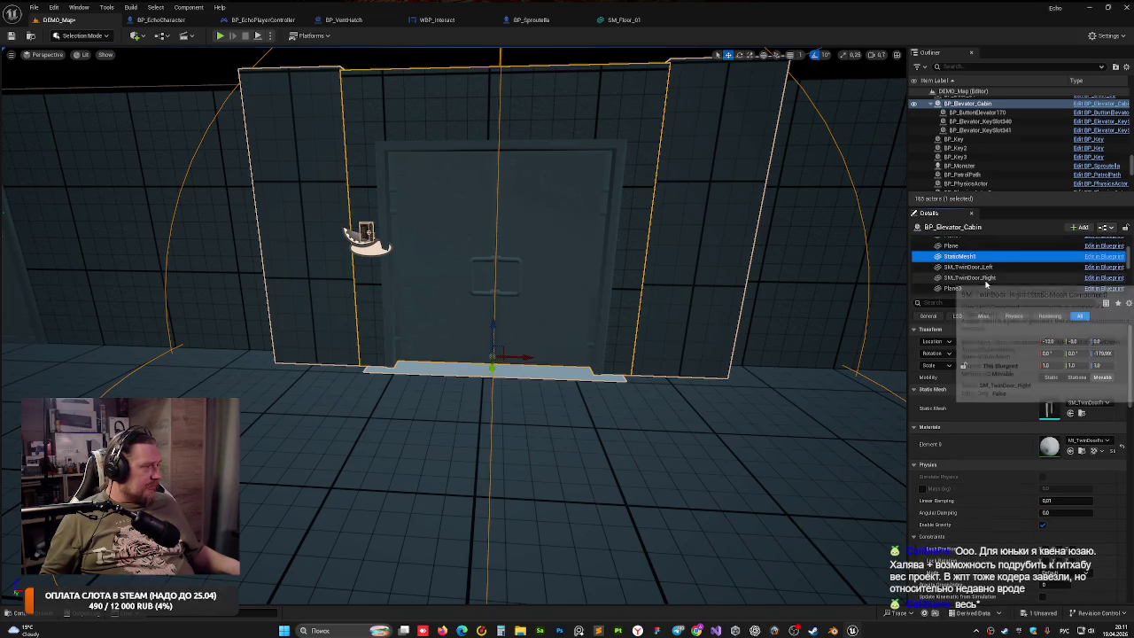
pyautogui.click(976, 288)
# Inspect Sphere1, Box1 and Button, then KeySlot2, opening its BP_Elevator_KeySlot child actor class
pyautogui.scroll(-1, 976, 289)
pyautogui.click(974, 272)
pyautogui.click(974, 281)
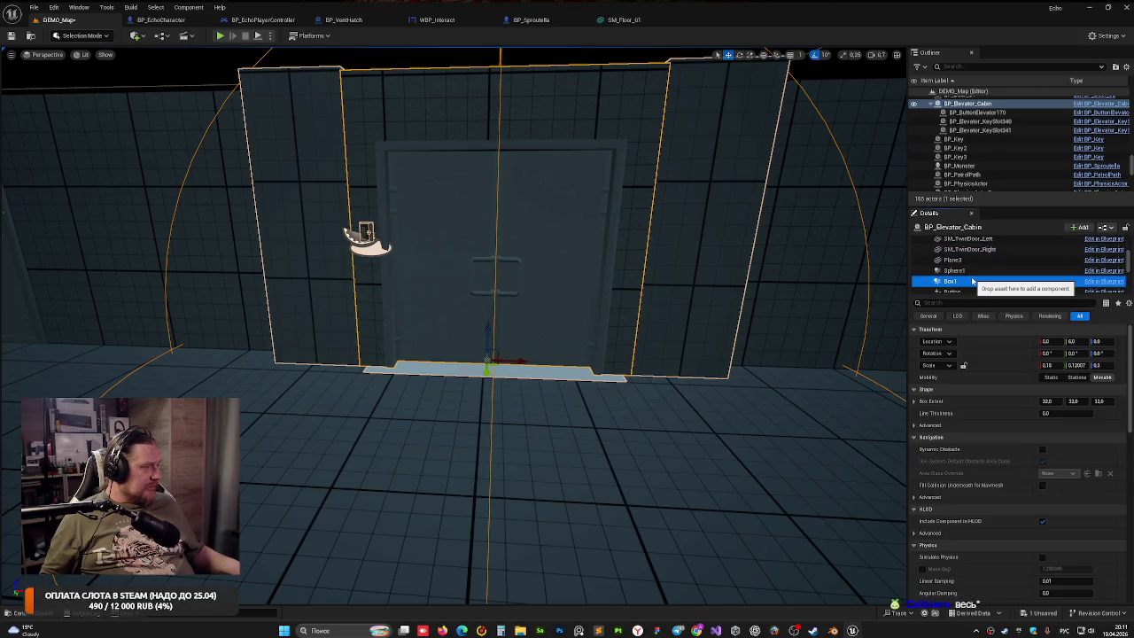
pyautogui.scroll(-1, 972, 280)
pyautogui.click(974, 278)
pyautogui.click(979, 288)
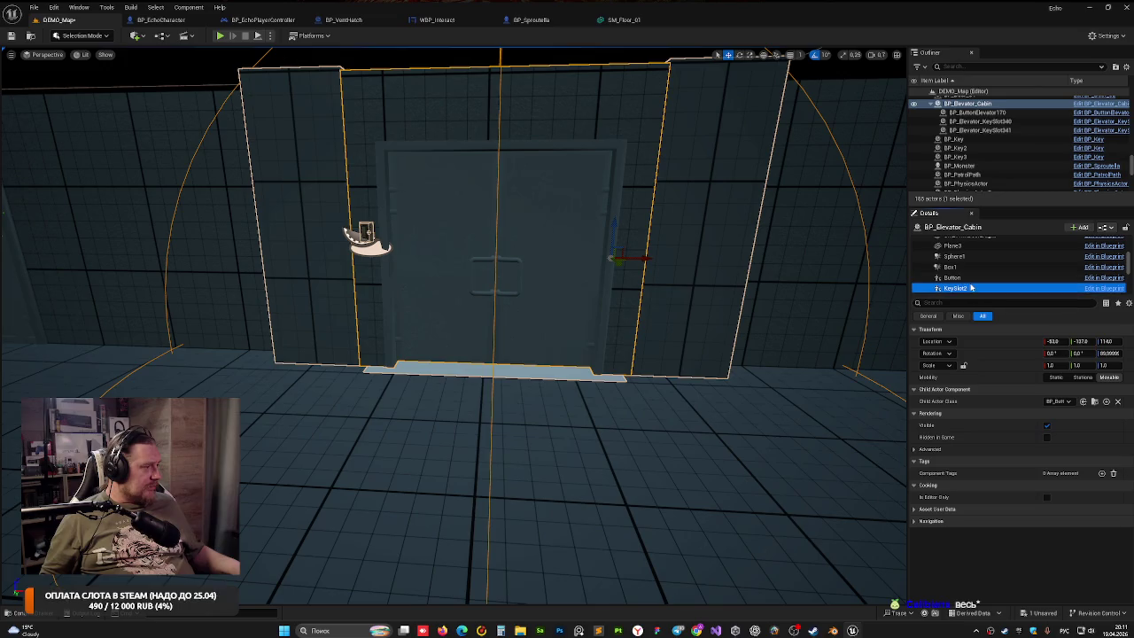
pyautogui.scroll(-1, 991, 277)
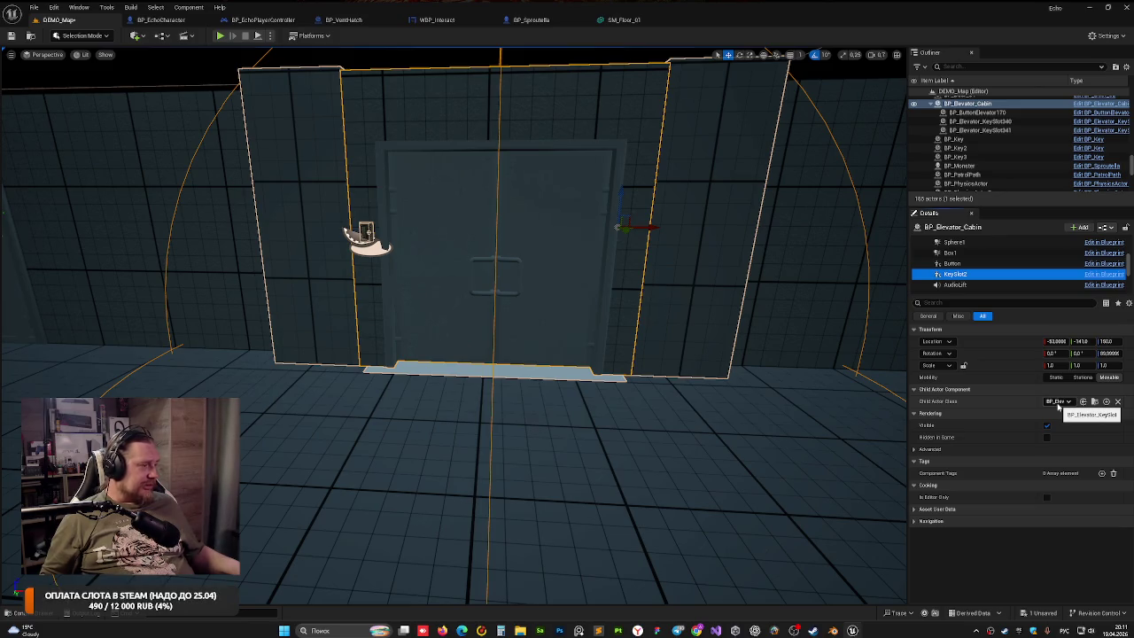
pyautogui.click(1094, 401)
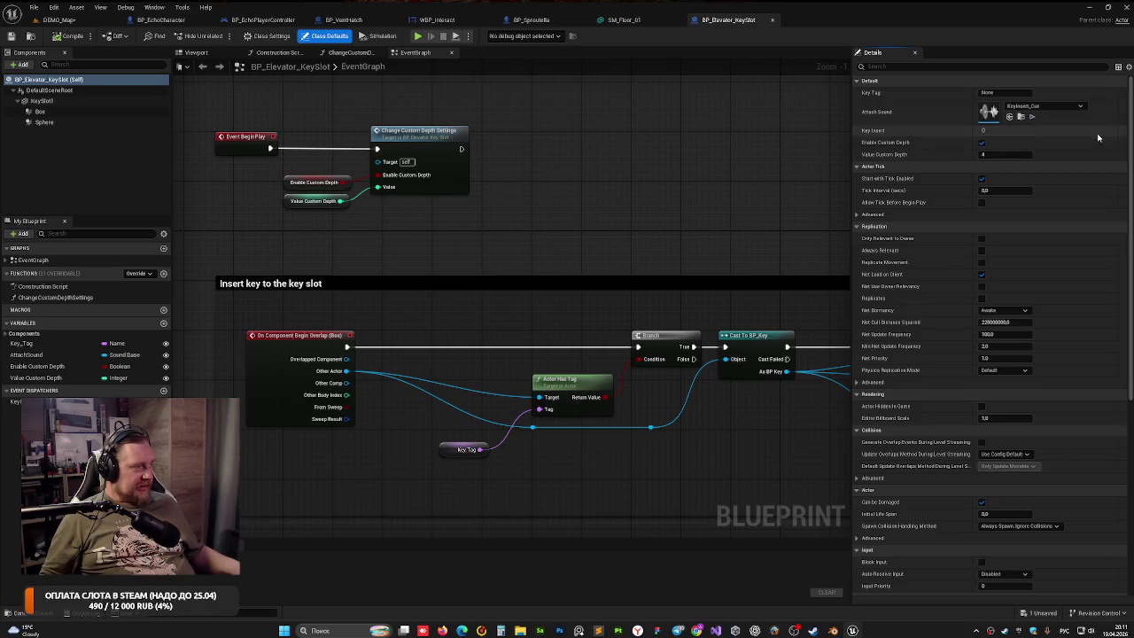
# Pan the BP_Elevator_KeySlot event graph through begin-play, overlap and key-insert logic, then close it
pyautogui.moveTo(558, 176); pyautogui.dragTo(616, 222)
pyautogui.scroll(-1, 618, 222)
pyautogui.moveTo(671, 278); pyautogui.dragTo(572, 185)
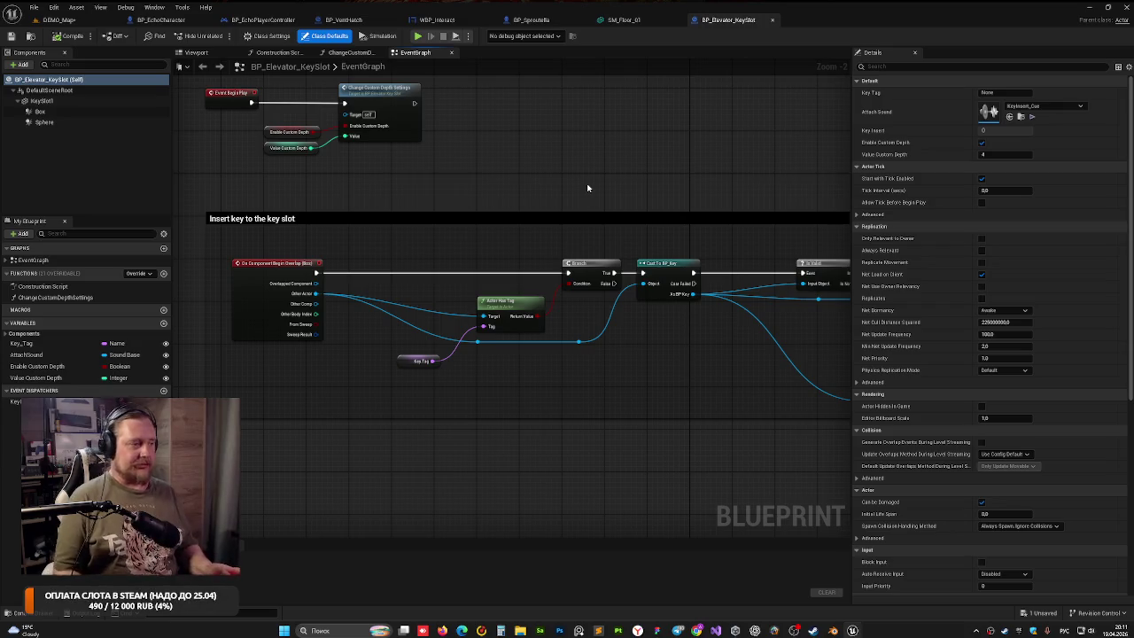
pyautogui.moveTo(447, 129)
pyautogui.mouseDown()
pyautogui.moveTo(575, 205)
pyautogui.moveTo(446, 187)
pyautogui.moveTo(541, 263)
pyautogui.moveTo(386, 209)
pyautogui.mouseUp()
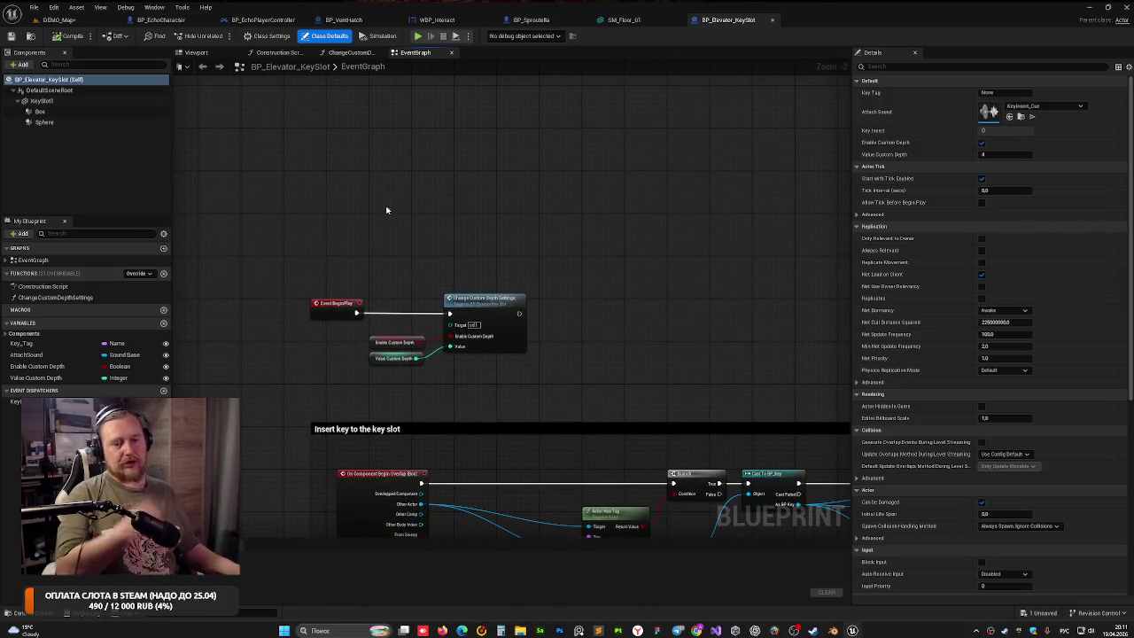
pyautogui.moveTo(462, 226)
pyautogui.mouseDown()
pyautogui.moveTo(481, 263)
pyautogui.moveTo(313, 139)
pyautogui.moveTo(438, 185)
pyautogui.moveTo(395, 209)
pyautogui.moveTo(520, 263)
pyautogui.moveTo(413, 166)
pyautogui.moveTo(549, 128)
pyautogui.mouseUp()
pyautogui.click(773, 20)
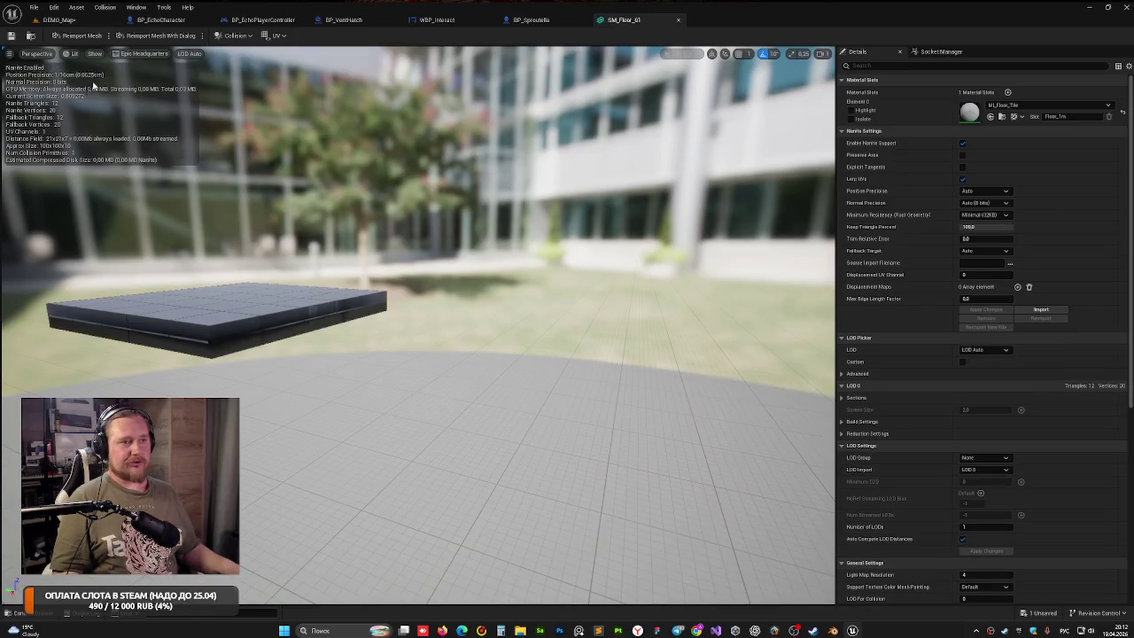
# Switch back to DEMO_Map, save all changes, and pan over the corridor rooms
pyautogui.click(60, 19)
pyautogui.hotkey('ctrl', 's')
pyautogui.moveTo(540, 248)
pyautogui.mouseDown()
pyautogui.moveTo(549, 293)
pyautogui.moveTo(531, 319)
pyautogui.moveTo(535, 247)
pyautogui.moveTo(550, 252)
pyautogui.moveTo(67, 334)
pyautogui.moveTo(519, 253)
pyautogui.moveTo(353, 399)
pyautogui.mouseUp()
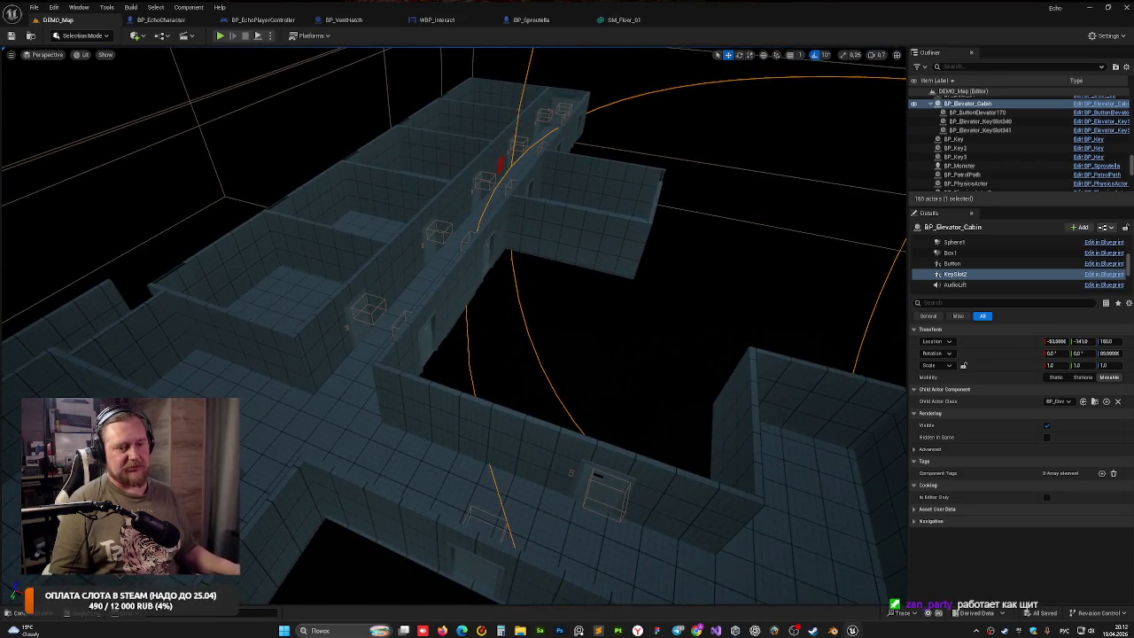
# Fly over the corridor rooms, deselect the elevator cabin, and move into the patrol-path room
pyautogui.moveTo(333, 398); pyautogui.dragTo(415, 301)
pyautogui.moveTo(309, 298)
pyautogui.mouseDown()
pyautogui.moveTo(301, 266)
pyautogui.moveTo(277, 257)
pyautogui.mouseUp()
pyautogui.moveTo(655, 501)
pyautogui.mouseDown()
pyautogui.moveTo(655, 594)
pyautogui.moveTo(646, 458)
pyautogui.moveTo(683, 458)
pyautogui.moveTo(506, 324)
pyautogui.moveTo(279, 403)
pyautogui.moveTo(248, 363)
pyautogui.moveTo(230, 365)
pyautogui.mouseUp()
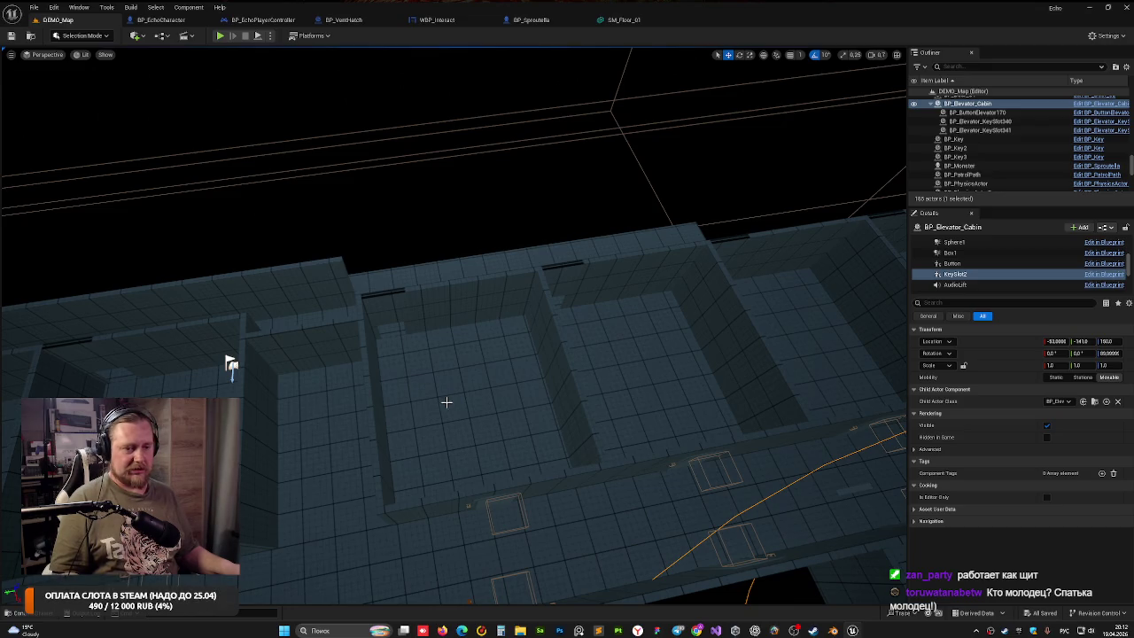
pyautogui.moveTo(231, 365)
pyautogui.mouseDown()
pyautogui.moveTo(534, 354)
pyautogui.moveTo(478, 337)
pyautogui.moveTo(447, 359)
pyautogui.moveTo(430, 278)
pyautogui.moveTo(496, 378)
pyautogui.mouseUp()
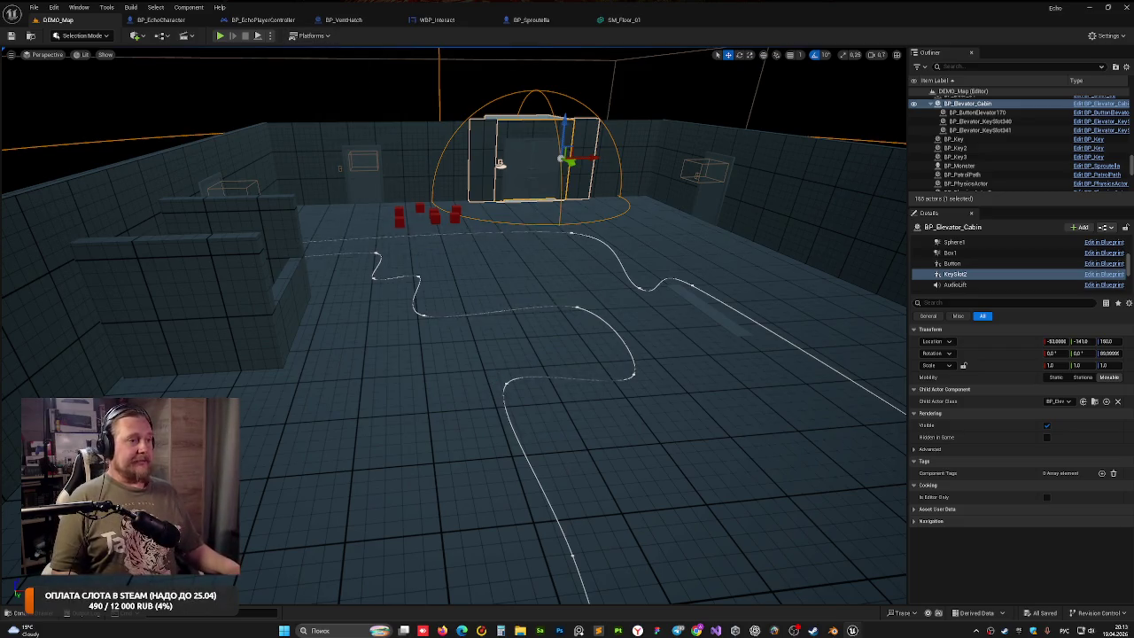
pyautogui.click(365, 86)
pyautogui.moveTo(445, 183)
pyautogui.mouseDown()
pyautogui.moveTo(496, 151)
pyautogui.moveTo(447, 212)
pyautogui.mouseUp()
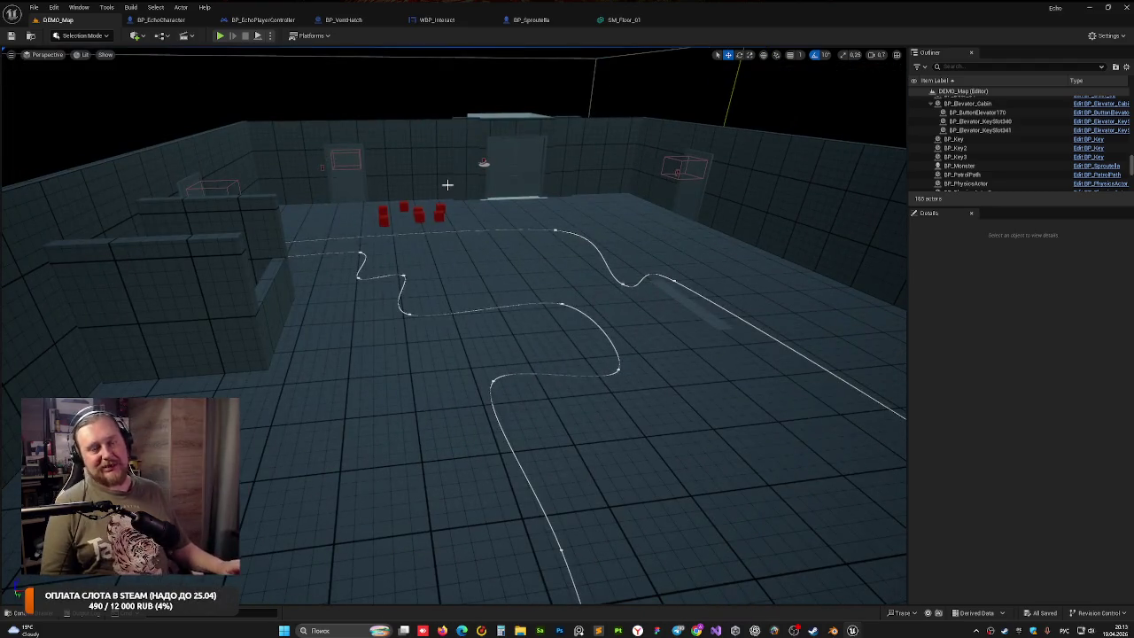